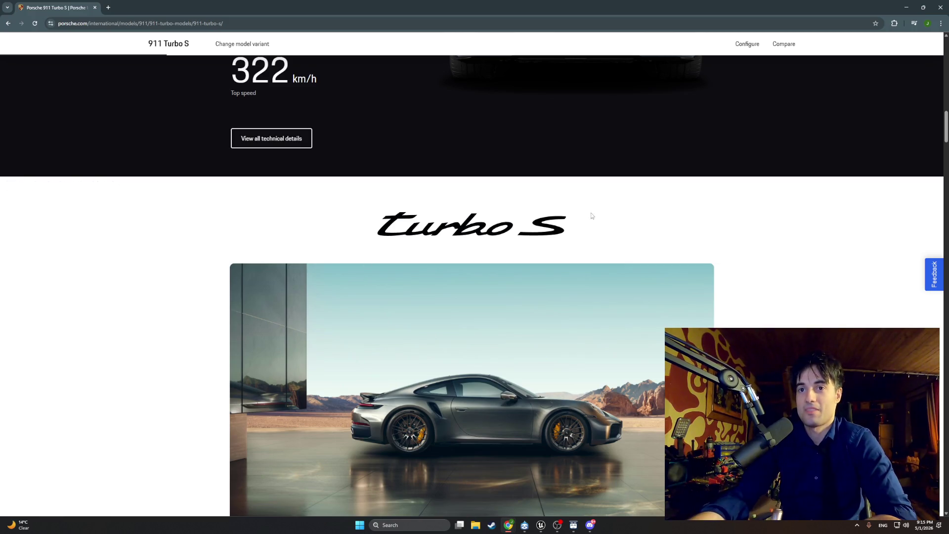
# Scroll through the browser page, then return to the DragDoor graph near Print String
pyautogui.scroll(-10, 601, 225)
pyautogui.scroll(-10, 602, 228)
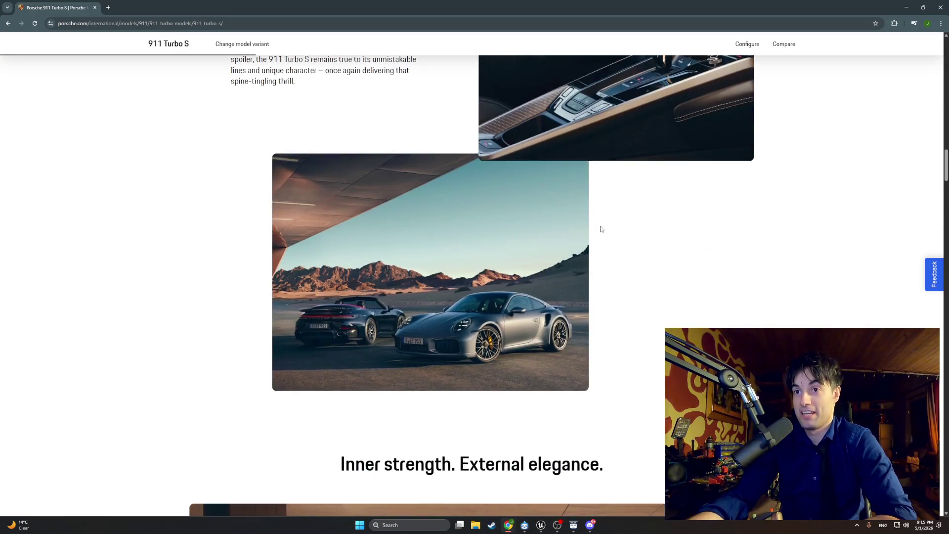
pyautogui.scroll(-8, 601, 229)
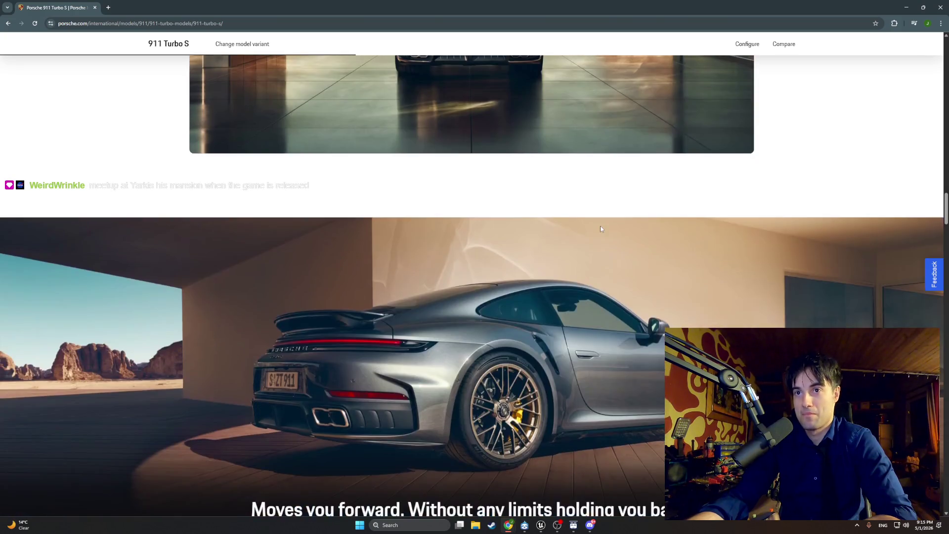
pyautogui.scroll(-6, 601, 229)
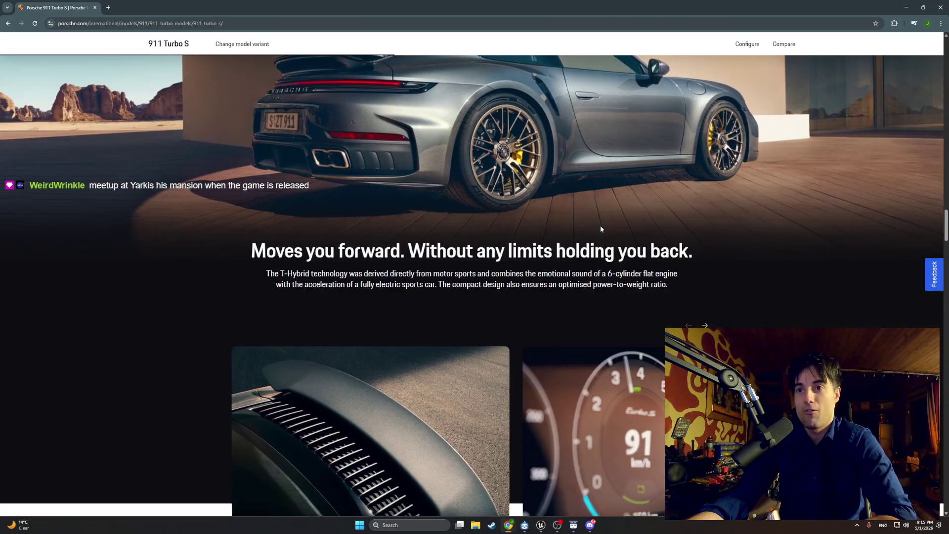
pyautogui.scroll(-15, 600, 226)
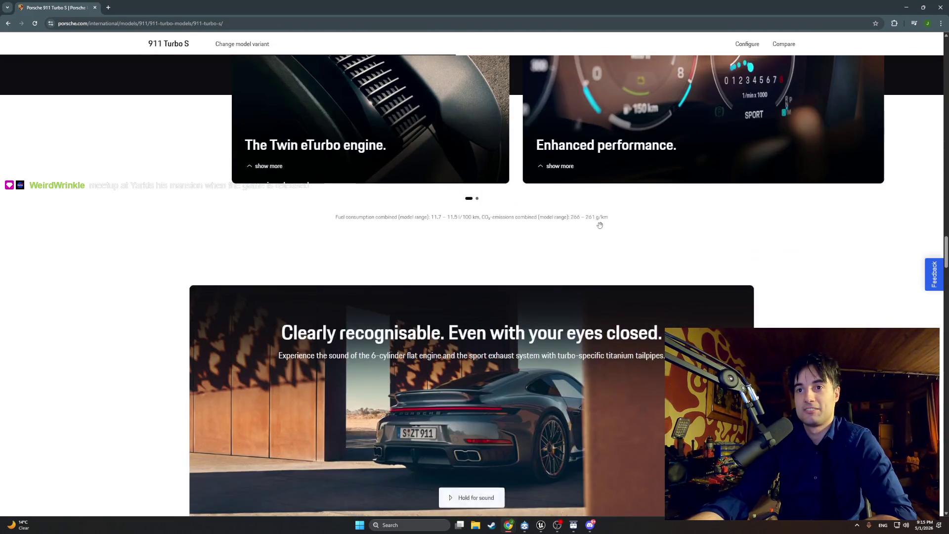
pyautogui.scroll(-1, 600, 227)
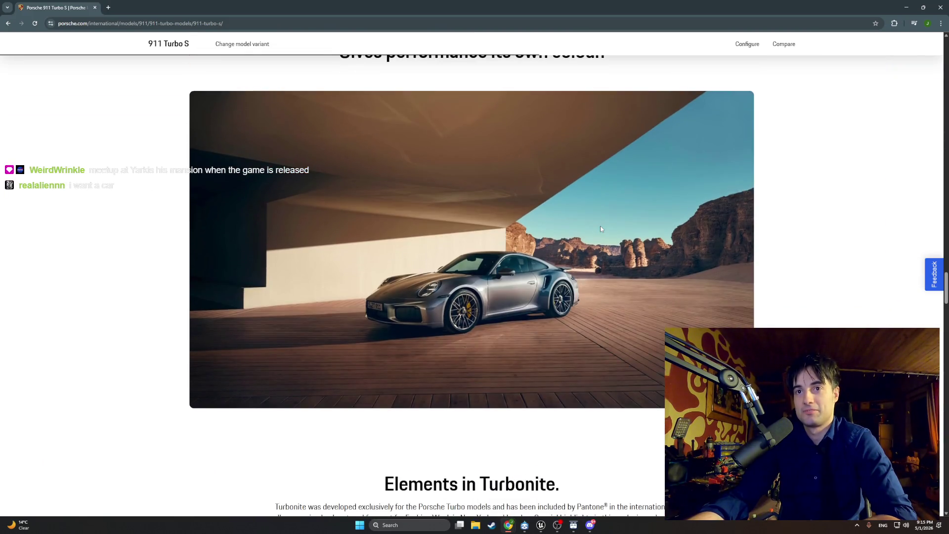
pyautogui.scroll(-11, 600, 229)
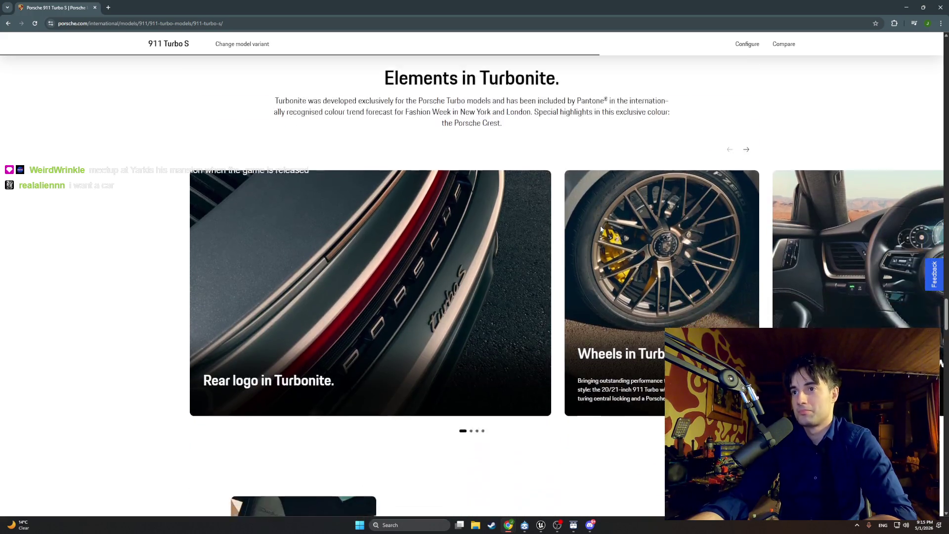
pyautogui.scroll(-3, 602, 228)
pyautogui.scroll(3, 601, 229)
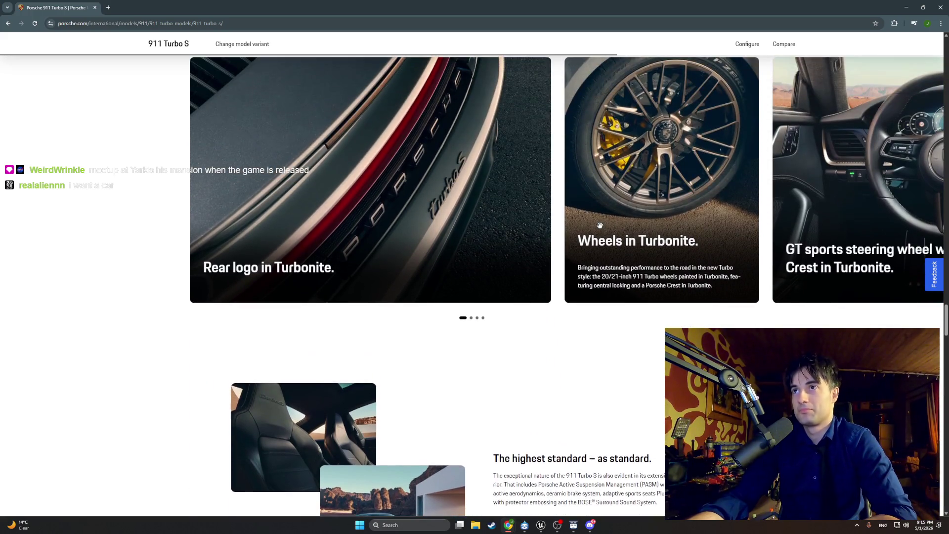
pyautogui.scroll(3, 601, 226)
pyautogui.scroll(7, 600, 226)
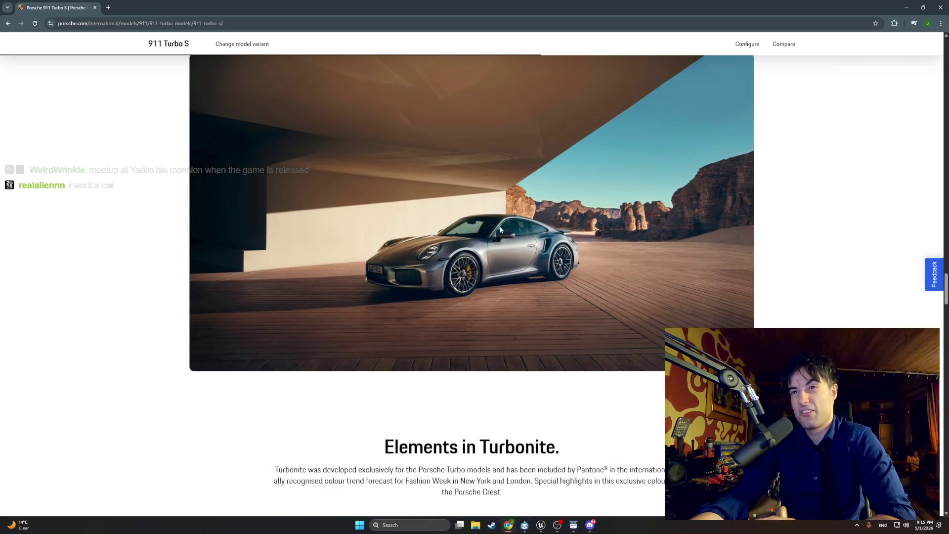
pyautogui.scroll(-5, 505, 228)
pyautogui.scroll(-2, 561, 321)
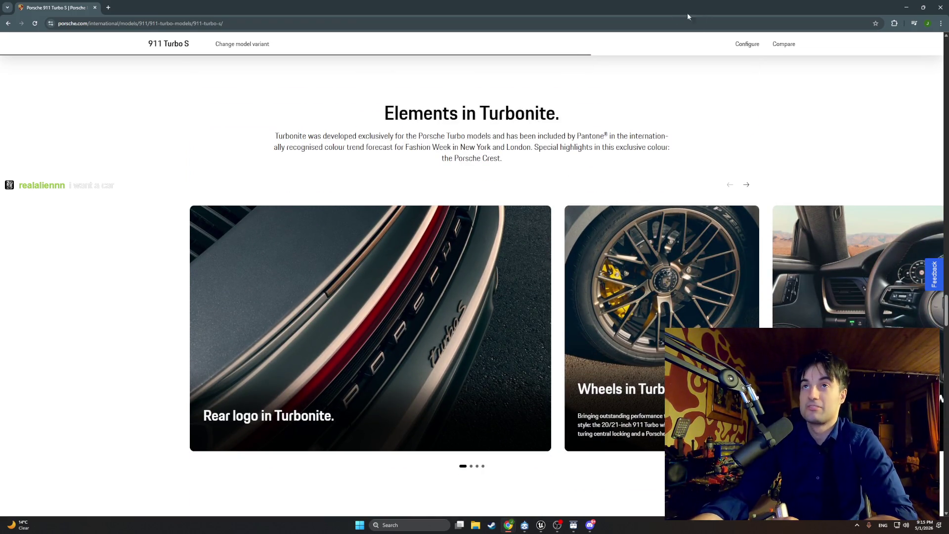
pyautogui.click(903, 6)
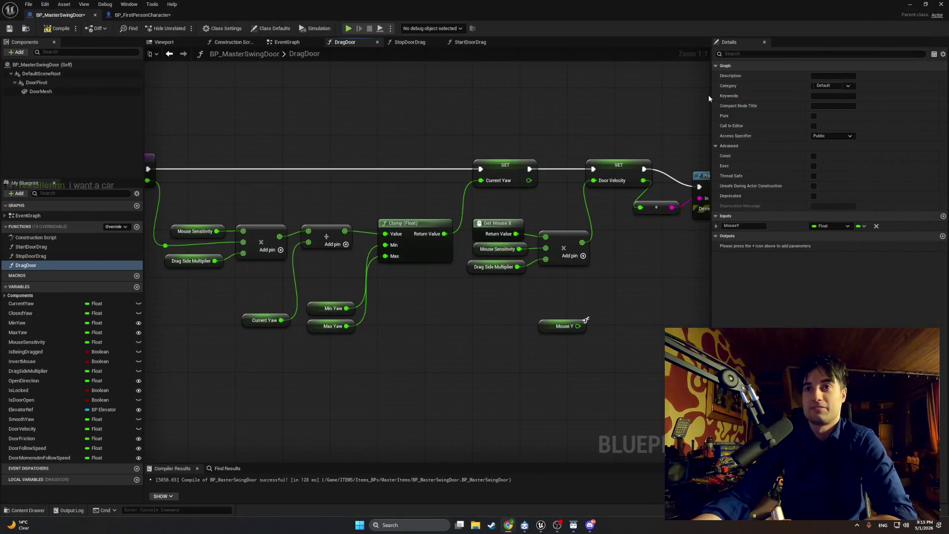
pyautogui.moveTo(565, 313); pyautogui.dragTo(464, 310)
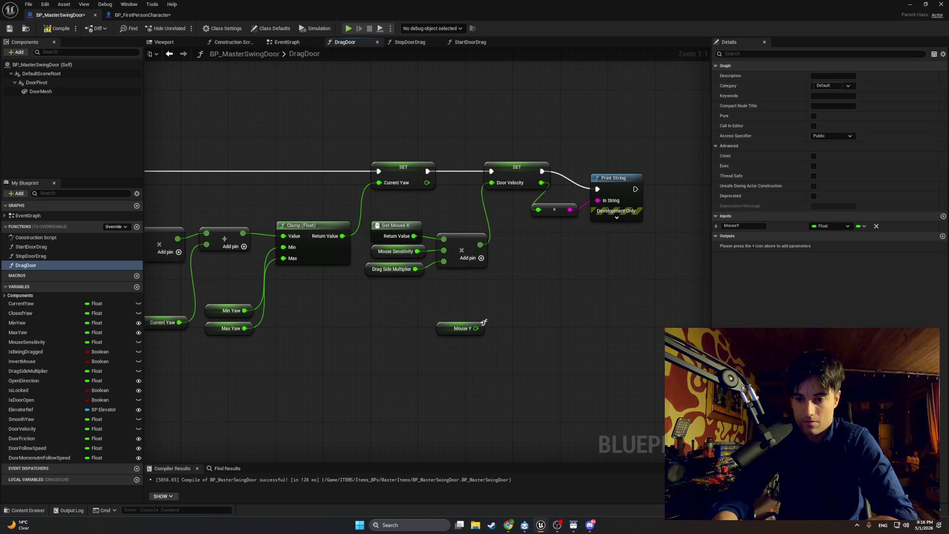
# Rename DragDoor's MouseY input to MouseAxis and compile BP_MasterSwingDoor
pyautogui.click(754, 225)
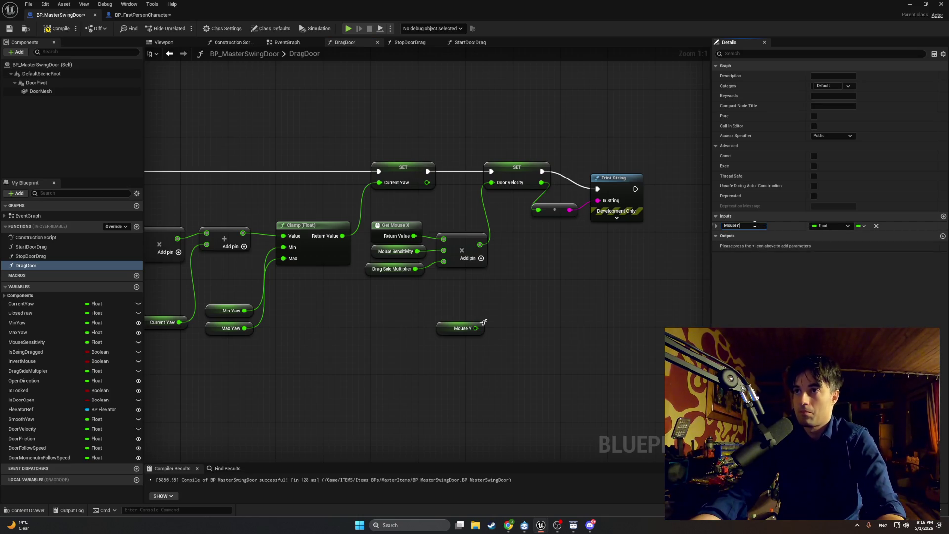
pyautogui.press('BackSpace')
pyautogui.write('Axis')
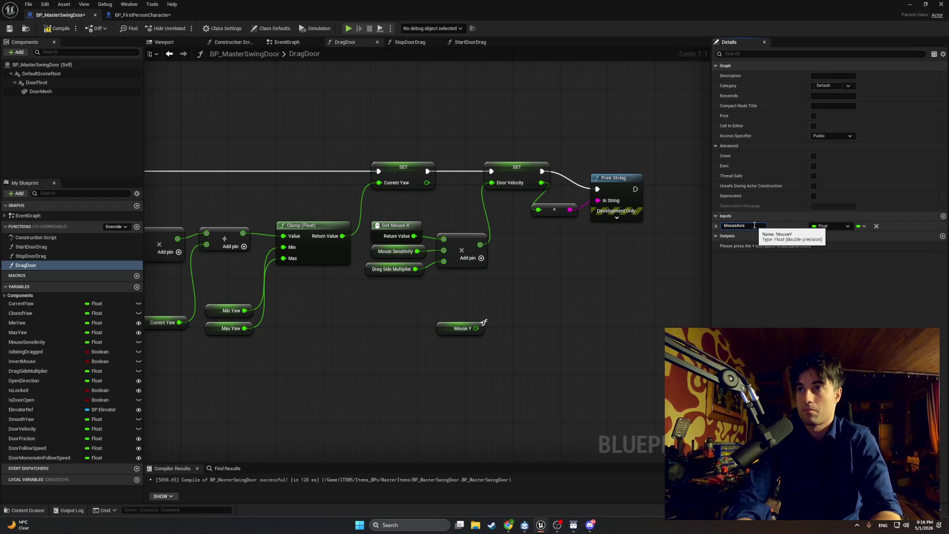
pyautogui.press('Return')
pyautogui.click(58, 28)
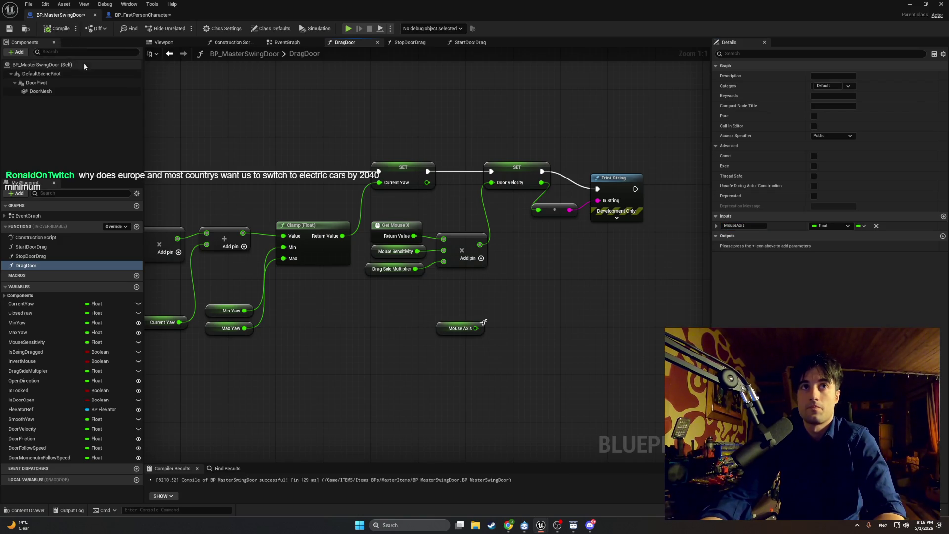
# In BP_FirstPersonCharacter's EventGraph, pan across the DragAxisY row and Start Slide Drag node
pyautogui.click(141, 15)
pyautogui.scroll(2, 377, 240)
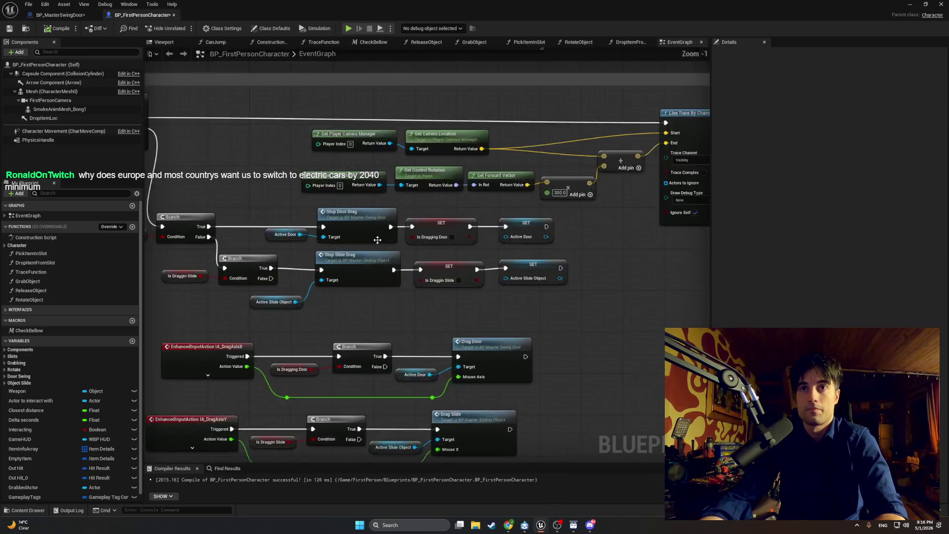
pyautogui.scroll(1, 377, 240)
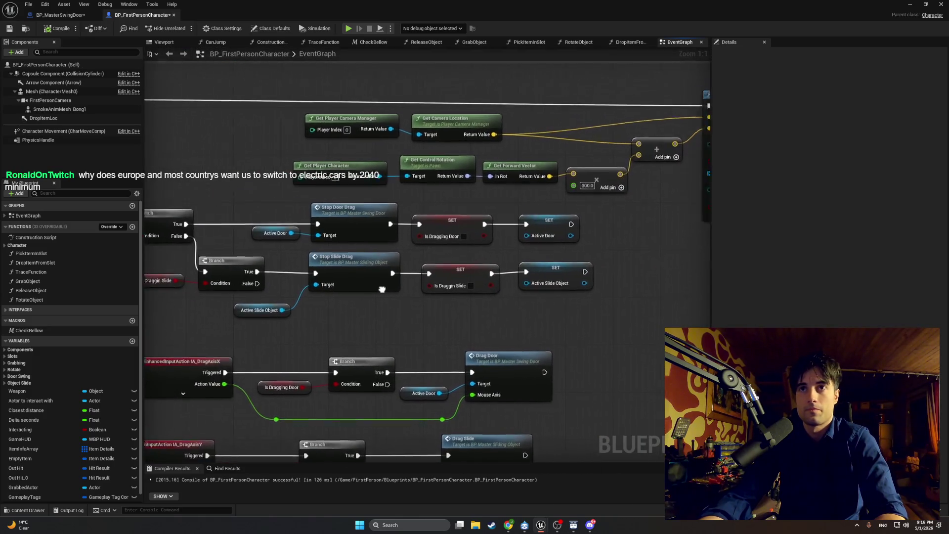
pyautogui.moveTo(382, 289)
pyautogui.mouseDown()
pyautogui.moveTo(473, 211)
pyautogui.moveTo(553, 291)
pyautogui.moveTo(482, 297)
pyautogui.moveTo(195, 281)
pyautogui.mouseUp()
pyautogui.moveTo(264, 285)
pyautogui.mouseDown()
pyautogui.moveTo(151, 283)
pyautogui.moveTo(235, 280)
pyautogui.mouseUp()
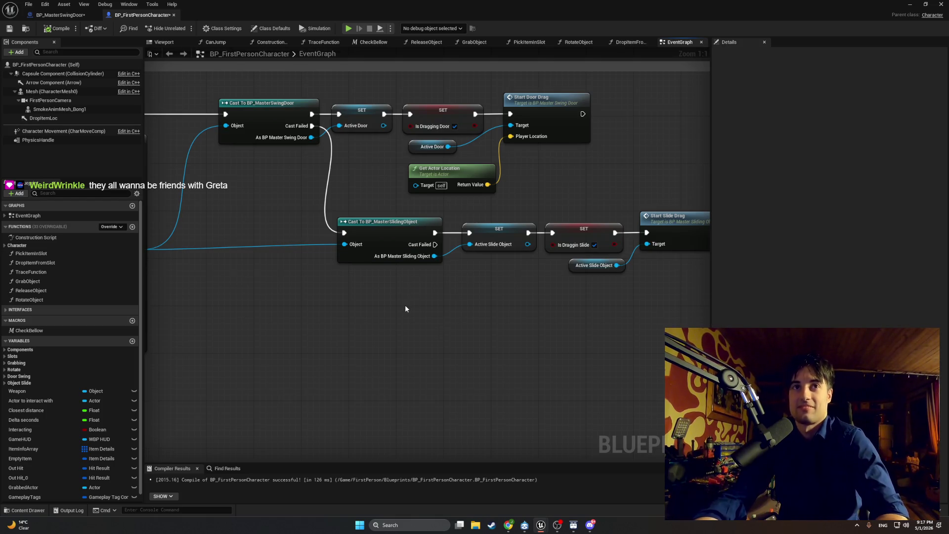
# Zoom out and pan the EventGraph across the Swing Door line-trace section
pyautogui.scroll(-3, 405, 306)
pyautogui.scroll(-2, 405, 308)
pyautogui.moveTo(358, 322); pyautogui.dragTo(563, 335)
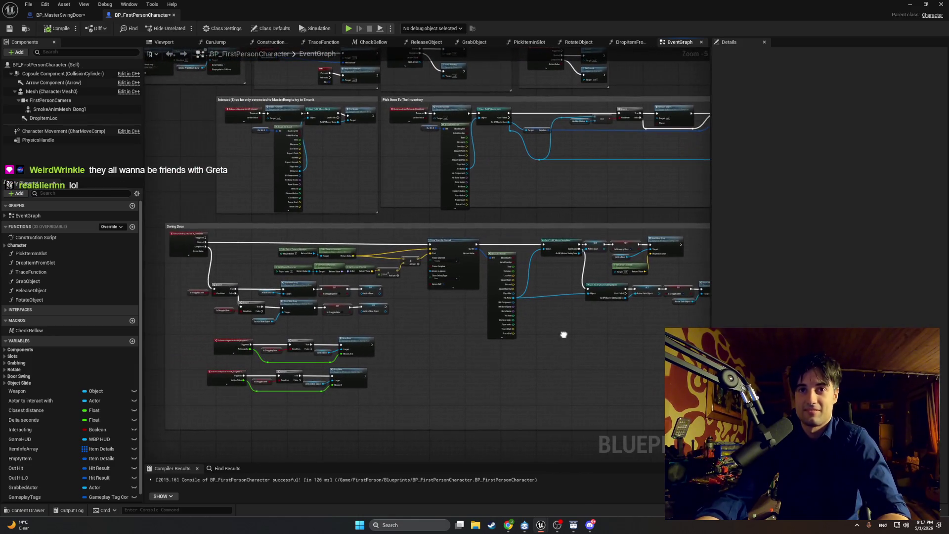
pyautogui.scroll(3, 488, 216)
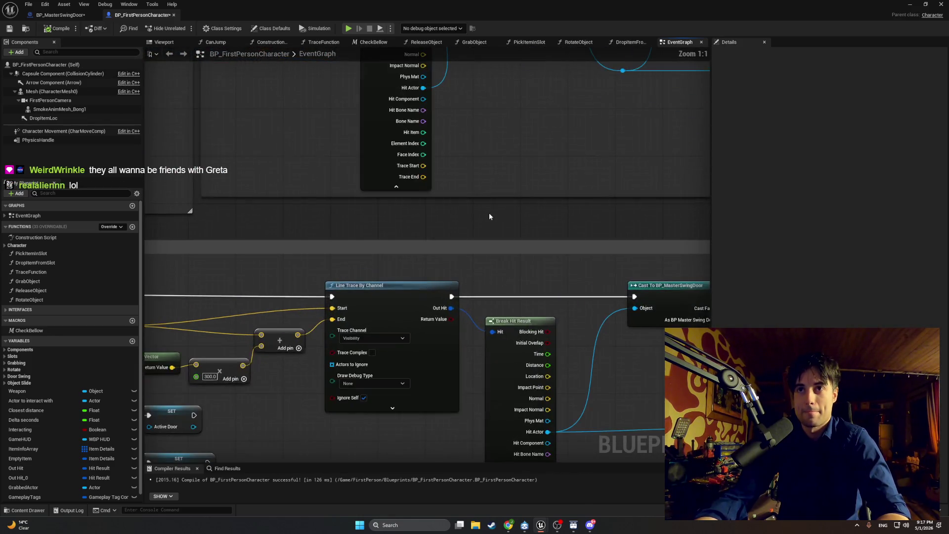
pyautogui.scroll(-3, 470, 229)
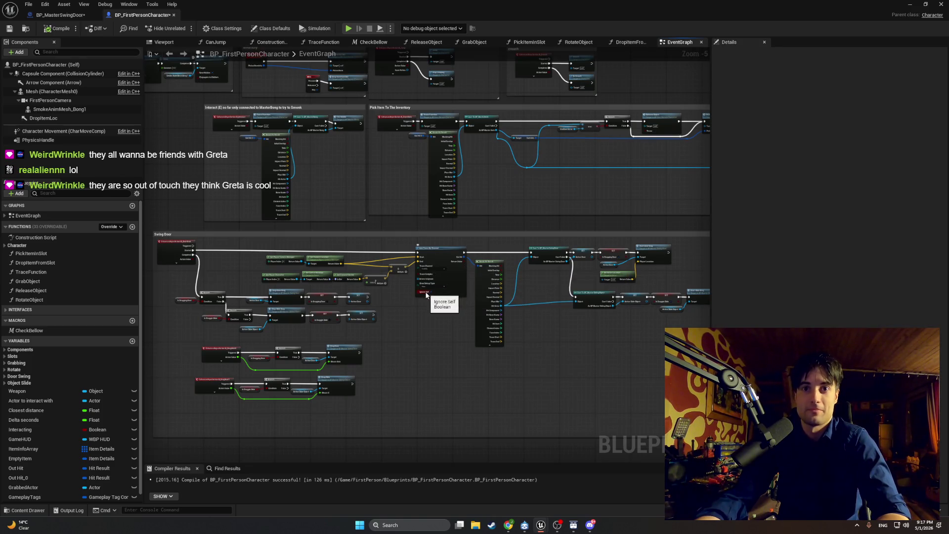
pyautogui.scroll(2, 428, 293)
pyautogui.moveTo(429, 294)
pyautogui.mouseDown()
pyautogui.moveTo(410, 245)
pyautogui.moveTo(448, 272)
pyautogui.moveTo(540, 259)
pyautogui.mouseUp()
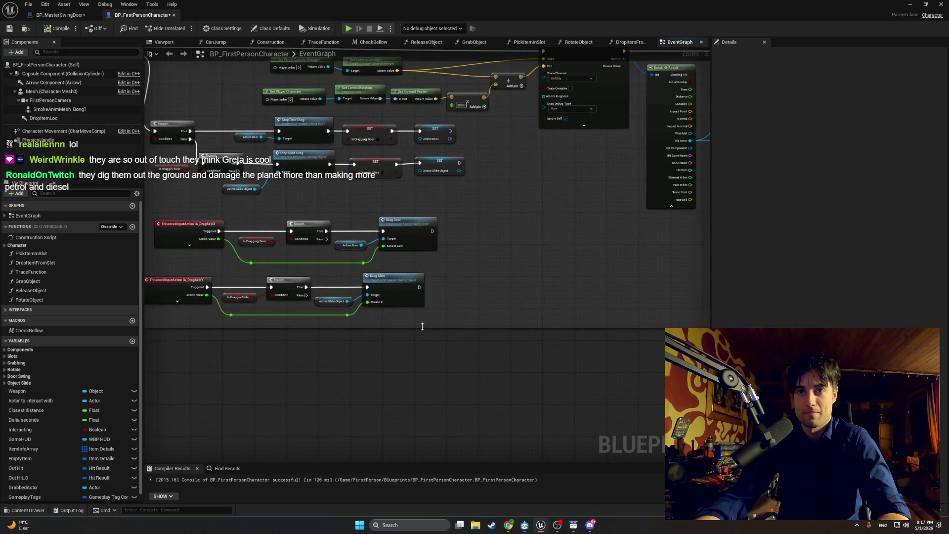
pyautogui.moveTo(421, 322)
pyautogui.mouseDown()
pyautogui.moveTo(407, 290)
pyautogui.moveTo(173, 300)
pyautogui.mouseUp()
pyautogui.scroll(-3, 372, 289)
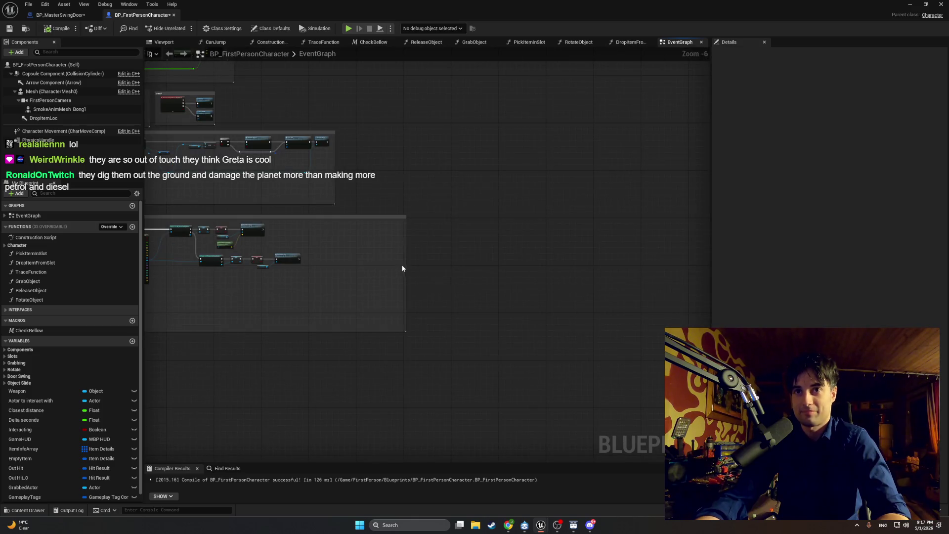
# Narrow the lower comment box to fit its nodes, showing the trace and cast nodes
pyautogui.moveTo(403, 269)
pyautogui.mouseDown()
pyautogui.moveTo(296, 262)
pyautogui.moveTo(301, 258)
pyautogui.mouseUp()
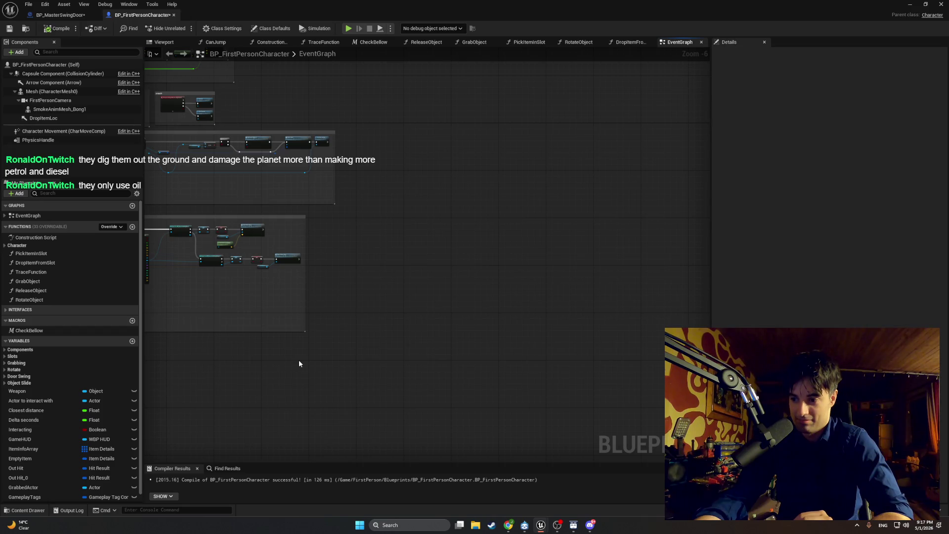
pyautogui.scroll(2, 299, 364)
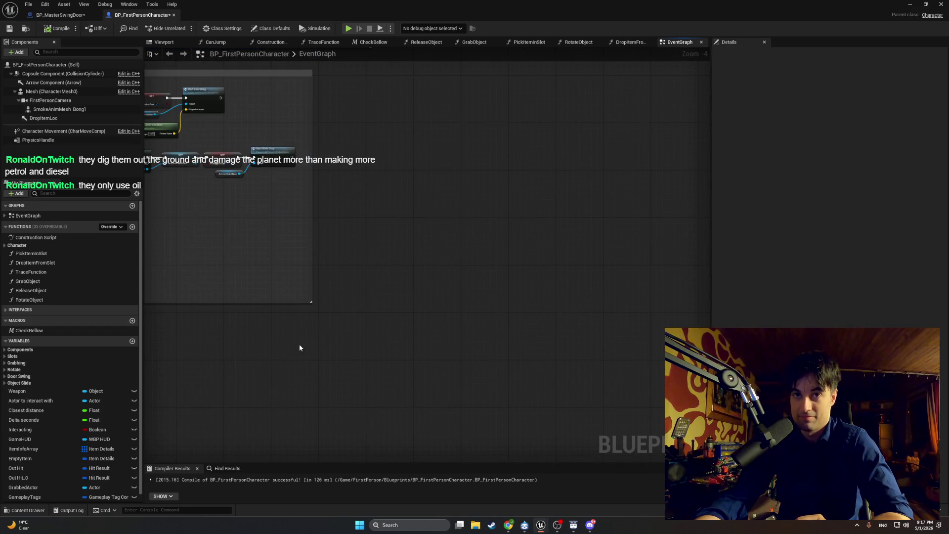
pyautogui.moveTo(299, 343); pyautogui.dragTo(586, 348)
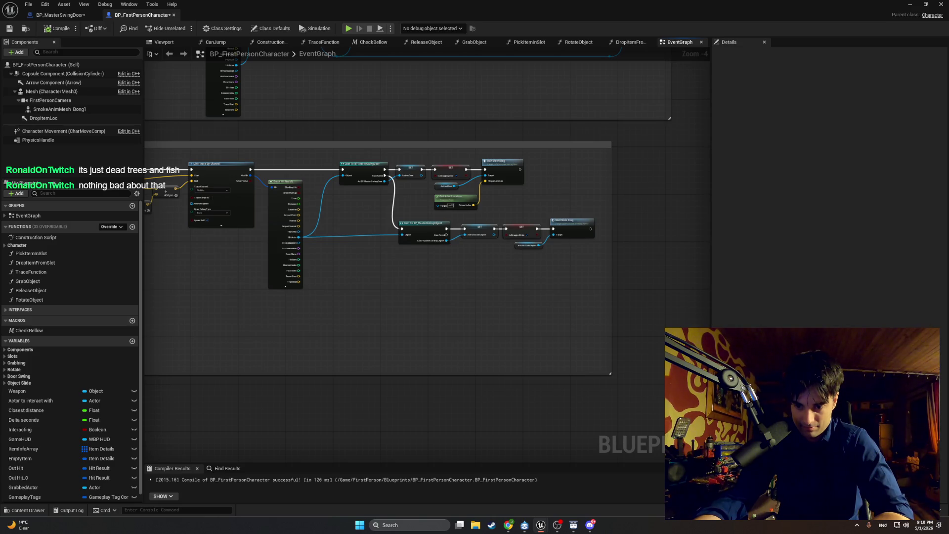
# In BP_MasterSwingDoor, swap Get Mouse X for the Mouse Axis input and recompile
pyautogui.hotkey('ctrl', 'Tab')
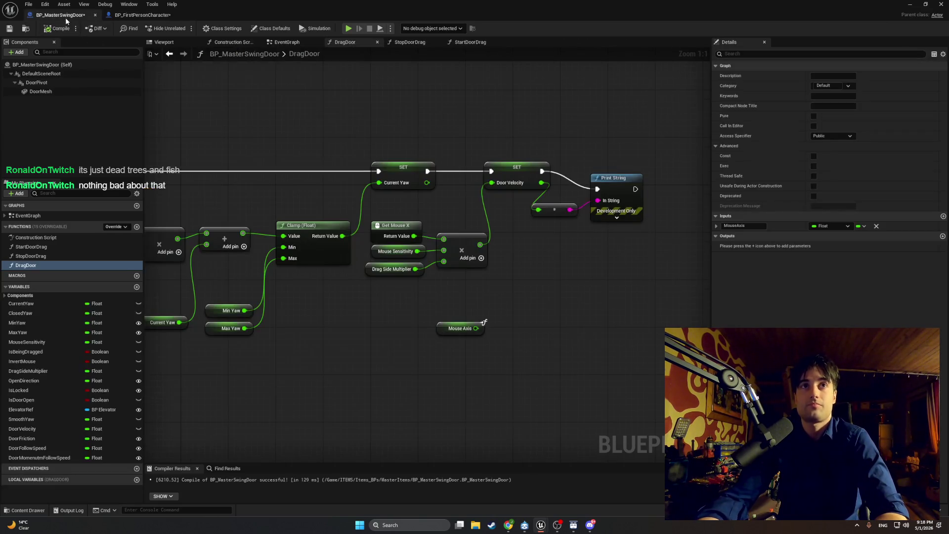
pyautogui.click(393, 261)
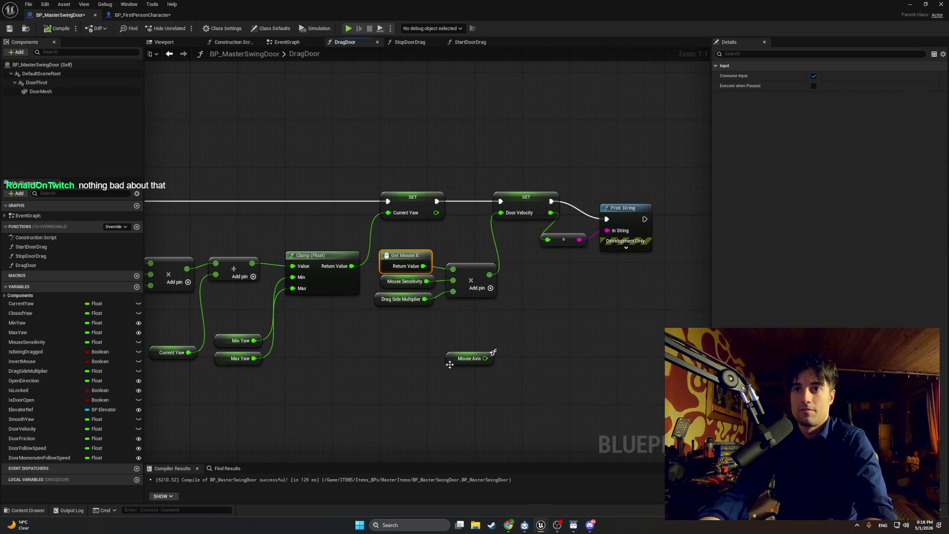
pyautogui.press('Delete')
pyautogui.moveTo(467, 359)
pyautogui.mouseDown()
pyautogui.moveTo(408, 257)
pyautogui.moveTo(451, 270)
pyautogui.mouseUp()
pyautogui.click(59, 29)
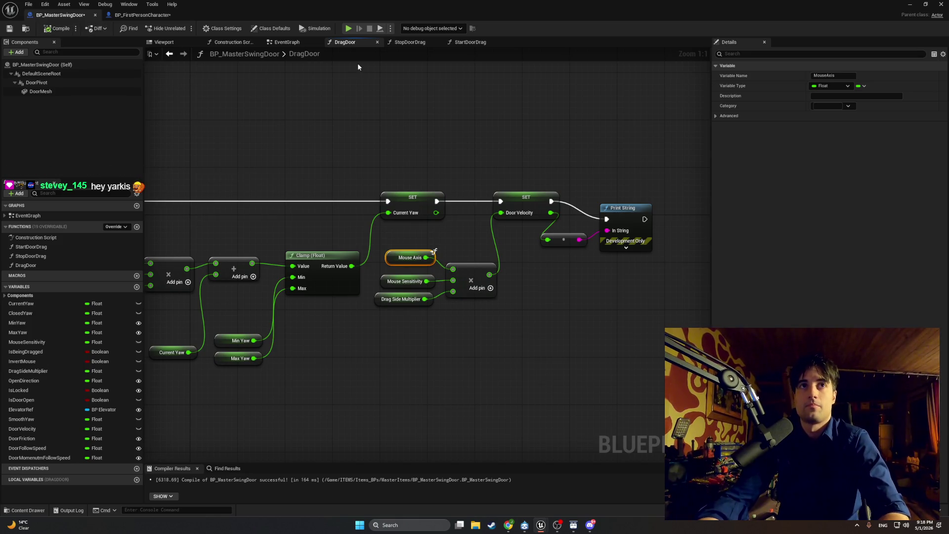
pyautogui.click(910, 4)
# Play the level and walk into the apartment door so it swings open
pyautogui.click(183, 28)
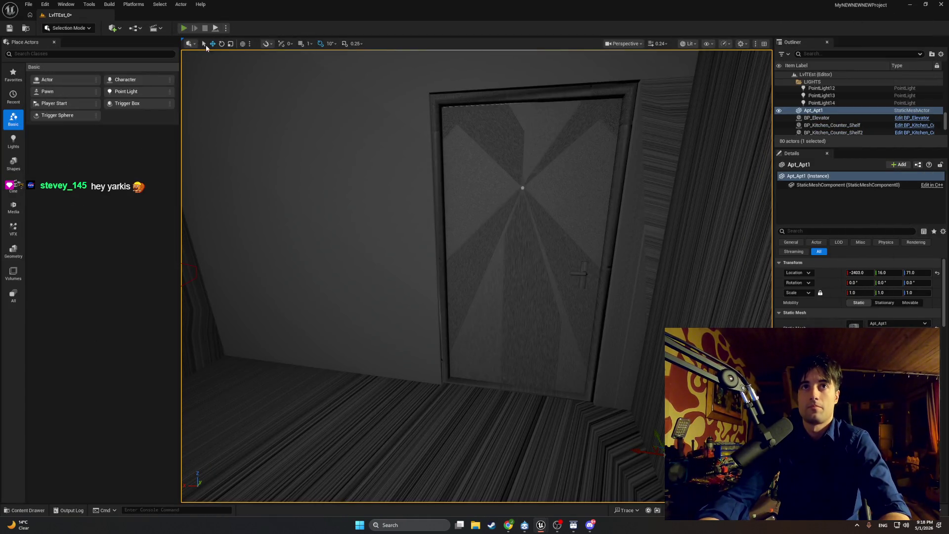
pyautogui.press('w')
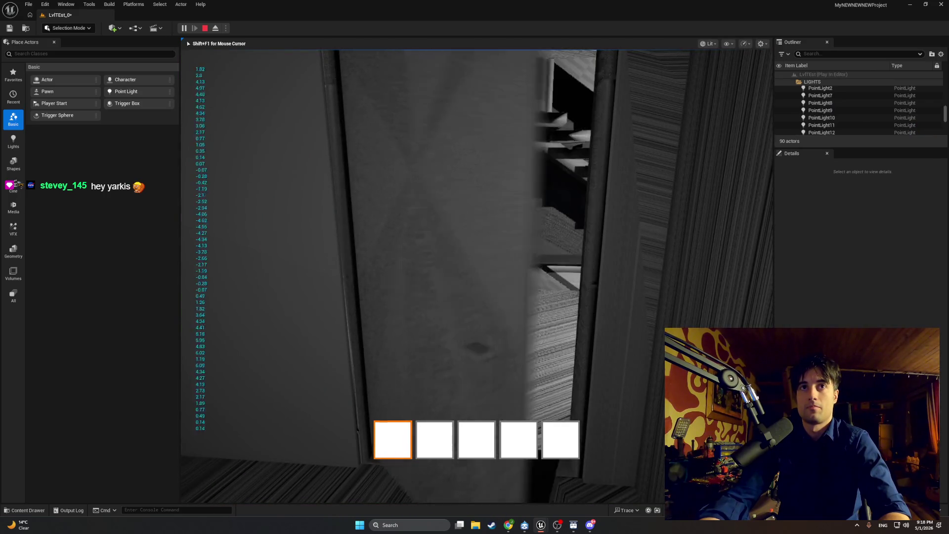
pyautogui.press('w')
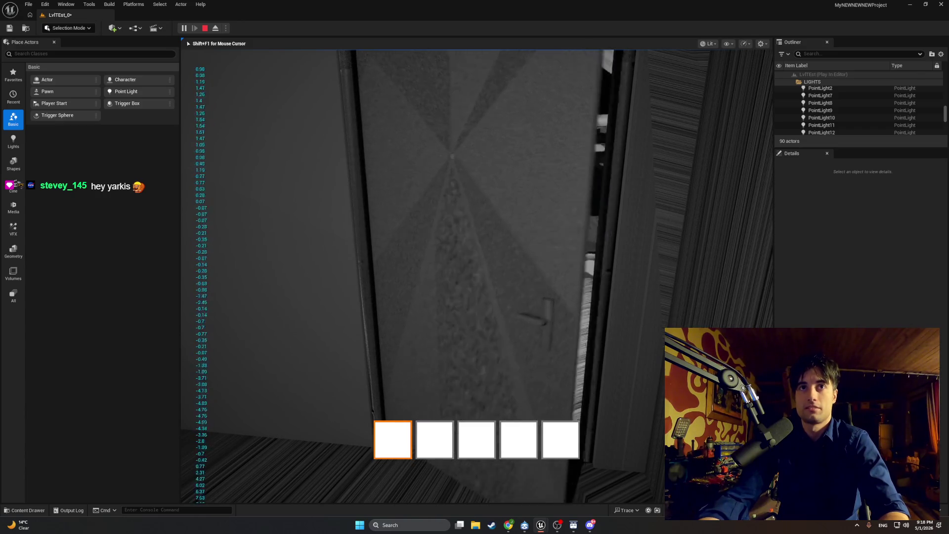
pyautogui.hotkey('shift', 'F1')
# Take a Snipping Tool screenshot of the game view, then stop the play session
pyautogui.press('super+shift+s')
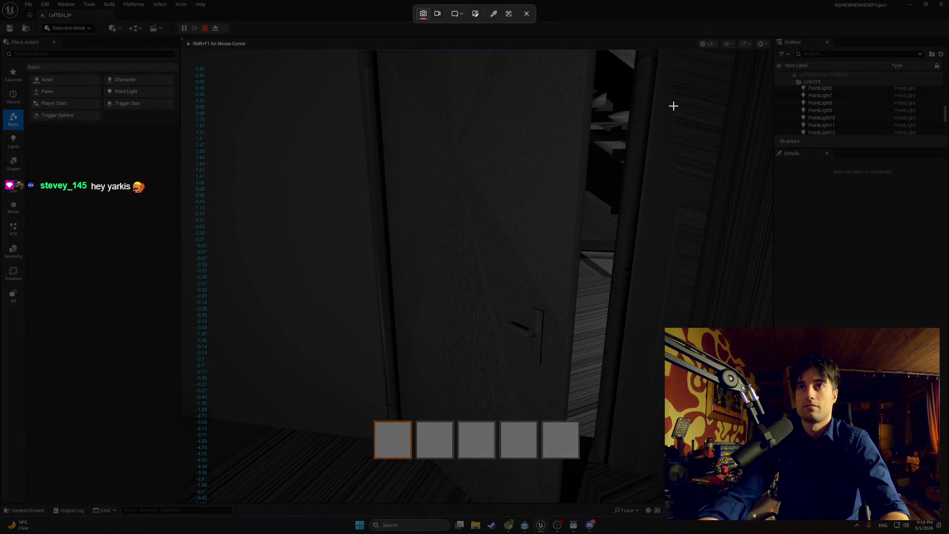
pyautogui.press('Escape')
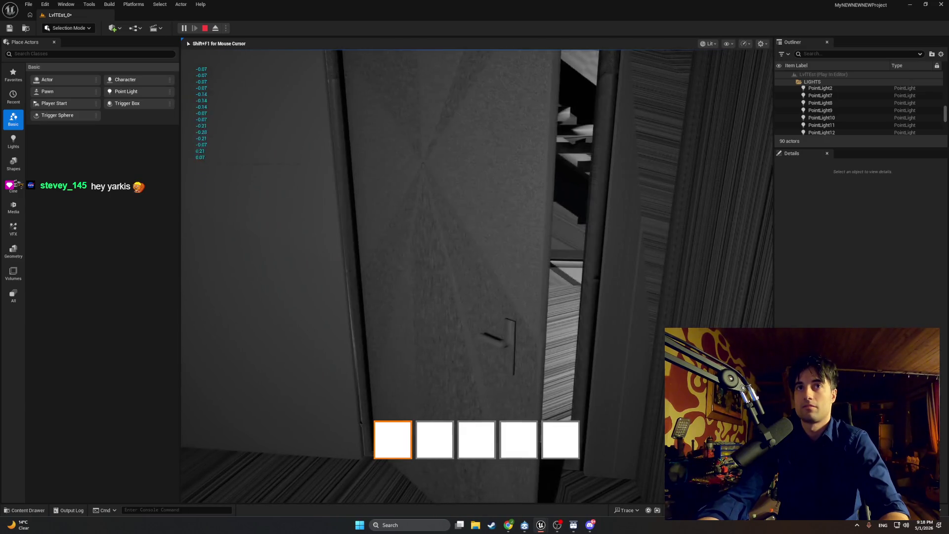
pyautogui.press('super+s')
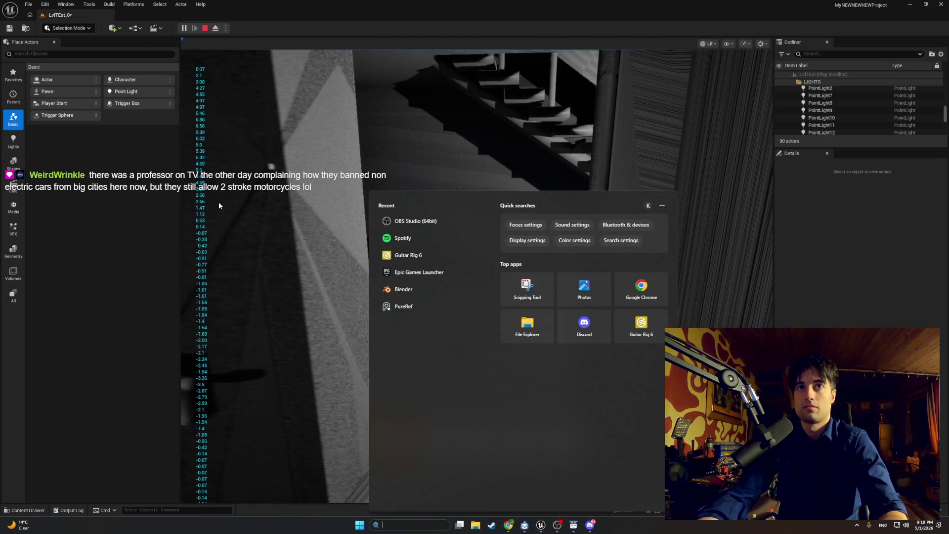
pyautogui.click(193, 67)
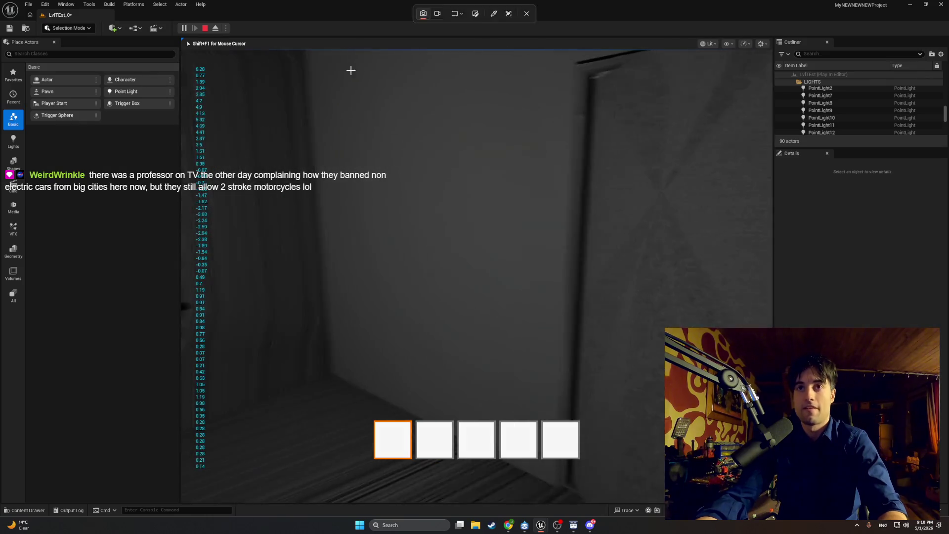
pyautogui.press('super+shift+s')
pyautogui.moveTo(192, 65)
pyautogui.mouseDown()
pyautogui.moveTo(593, 361)
pyautogui.moveTo(746, 402)
pyautogui.moveTo(752, 472)
pyautogui.mouseUp()
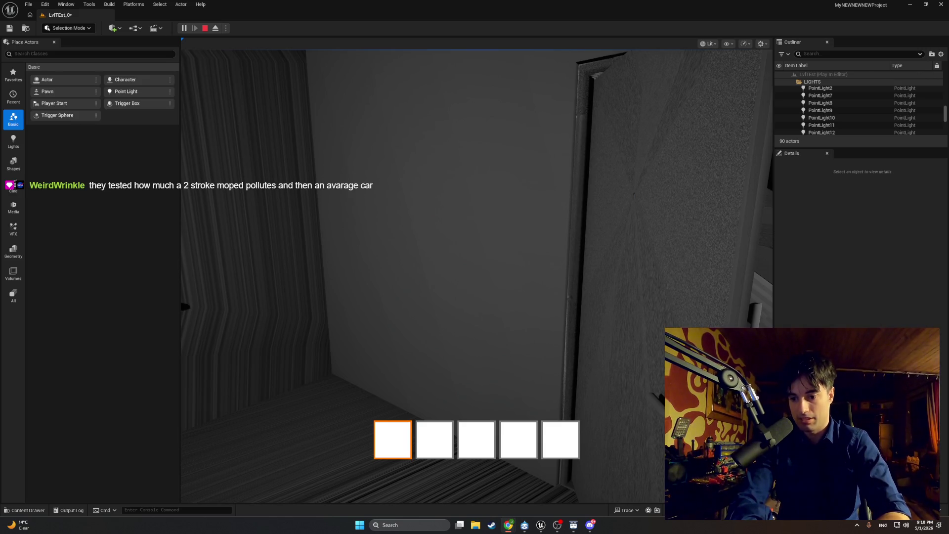
pyautogui.click(533, 320)
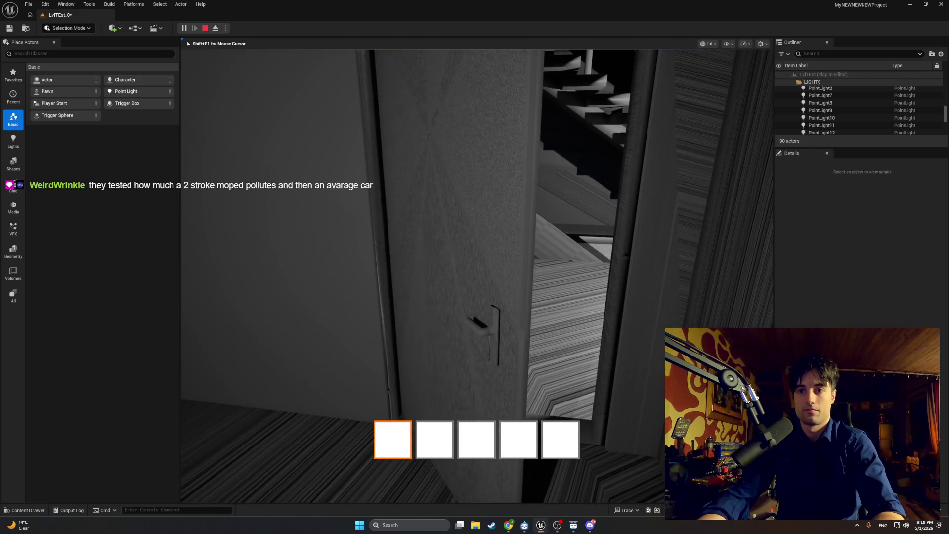
pyautogui.press('Escape')
# Survey the door's EventGraph and check Door Friction's default of 10000000.0 beside FInterp To
pyautogui.moveTo(541, 525)
pyautogui.click(562, 488)
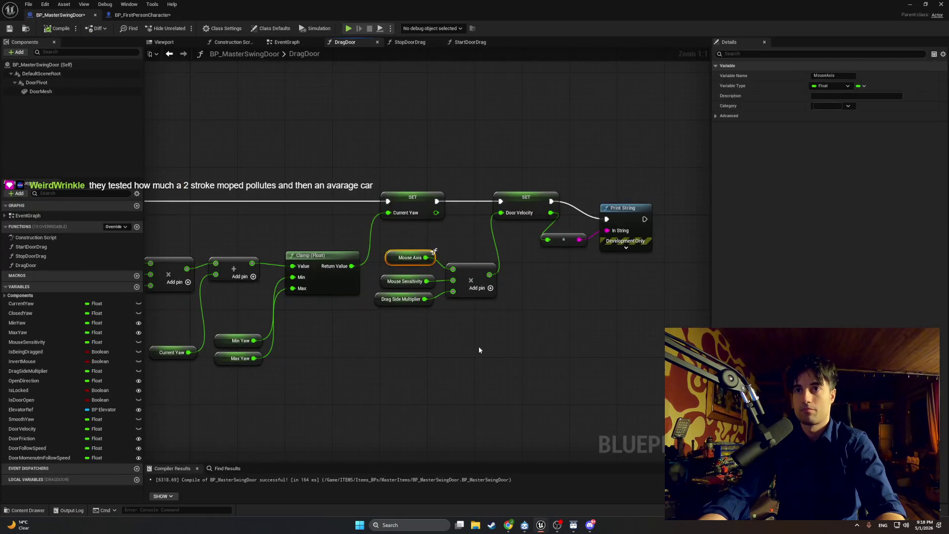
pyautogui.click(283, 43)
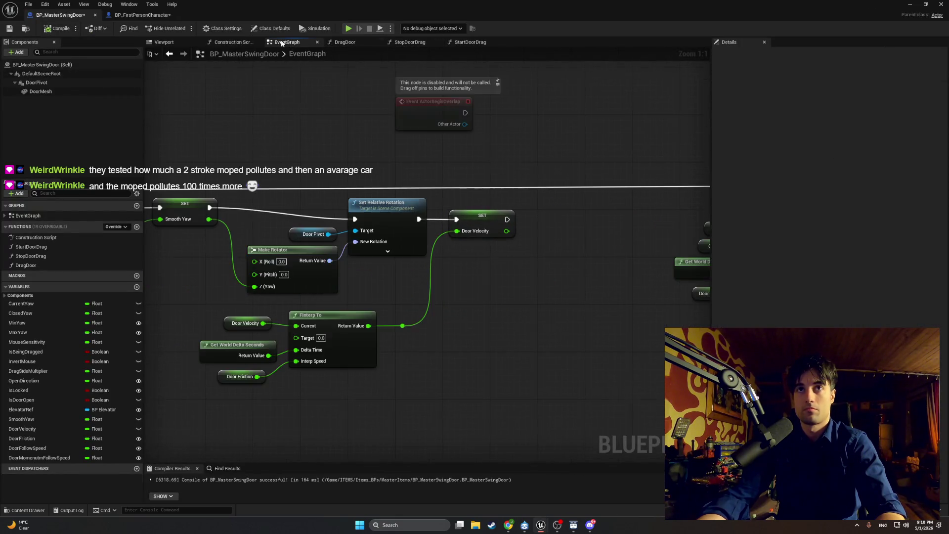
pyautogui.scroll(-4, 381, 198)
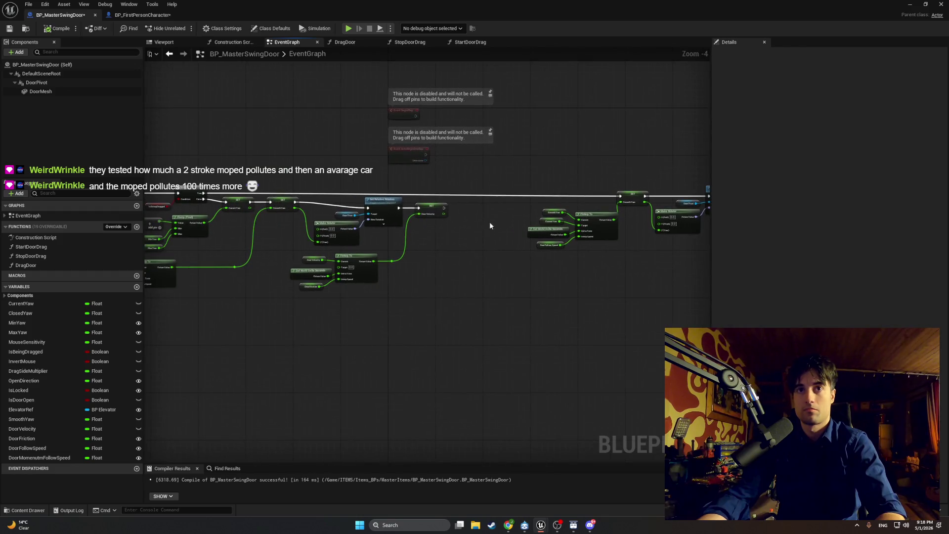
pyautogui.moveTo(489, 226)
pyautogui.mouseDown()
pyautogui.moveTo(626, 226)
pyautogui.moveTo(626, 237)
pyautogui.moveTo(312, 203)
pyautogui.mouseUp()
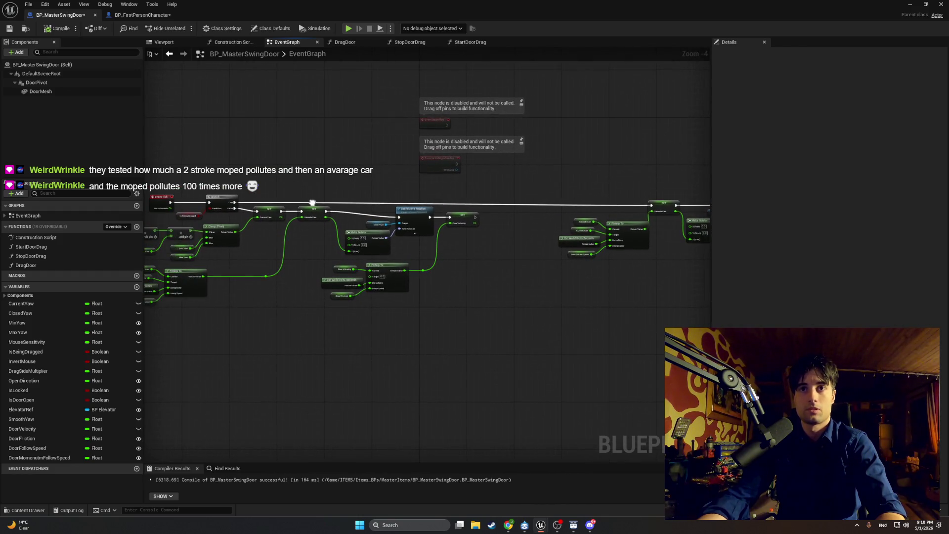
pyautogui.scroll(3, 339, 257)
pyautogui.click(327, 324)
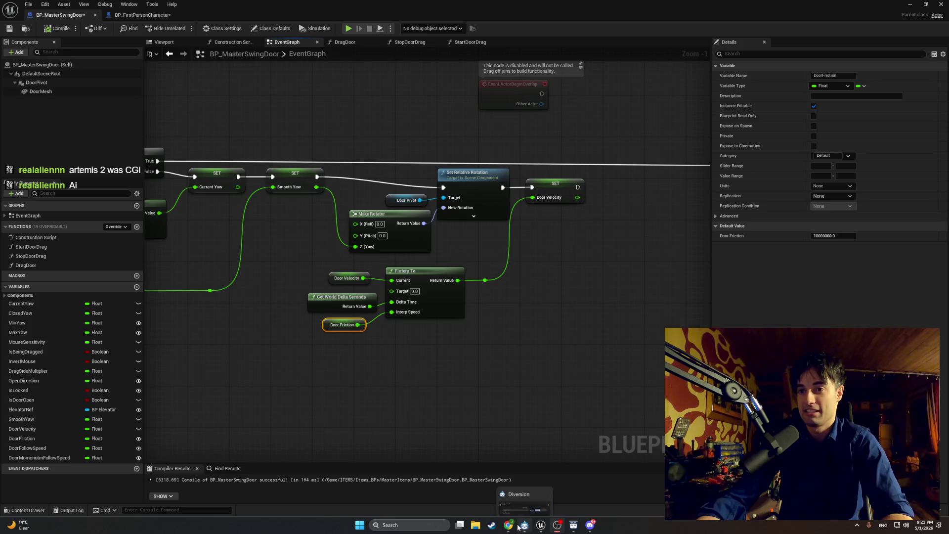
pyautogui.moveTo(558, 525)
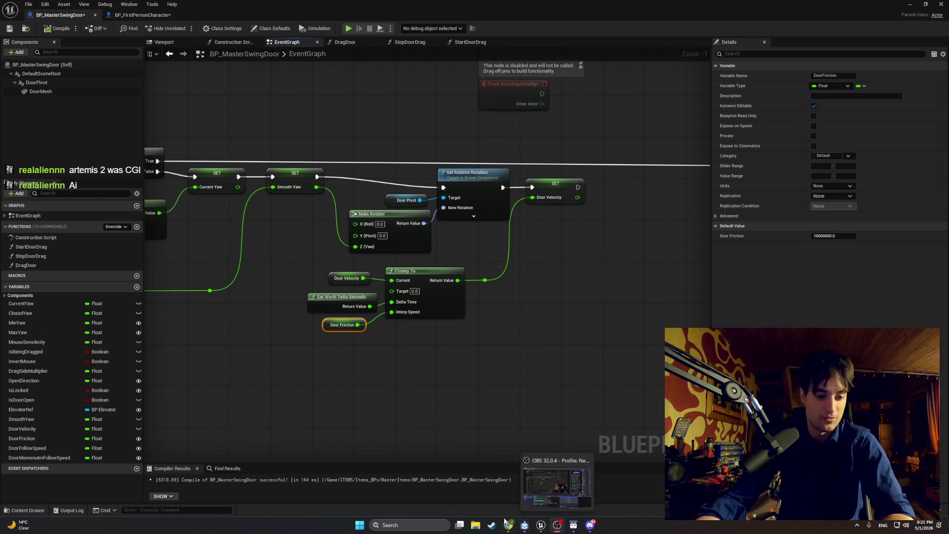
pyautogui.moveTo(508, 525)
pyautogui.moveTo(546, 475)
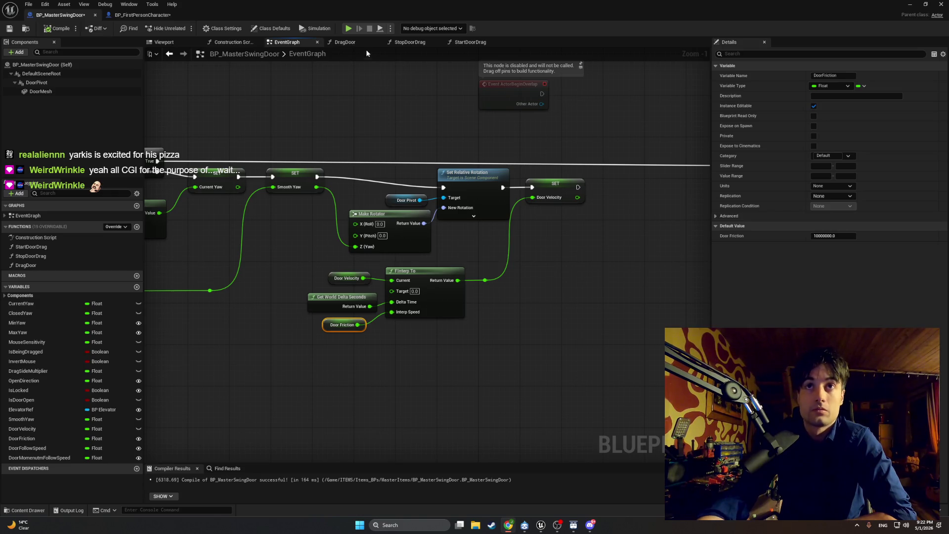
pyautogui.click(344, 42)
# Place a Door Velocity getter in DragDoor, deleting a mistakenly added Get Component Velocity node
pyautogui.moveTo(337, 213)
pyautogui.mouseDown()
pyautogui.moveTo(381, 219)
pyautogui.moveTo(284, 215)
pyautogui.mouseUp()
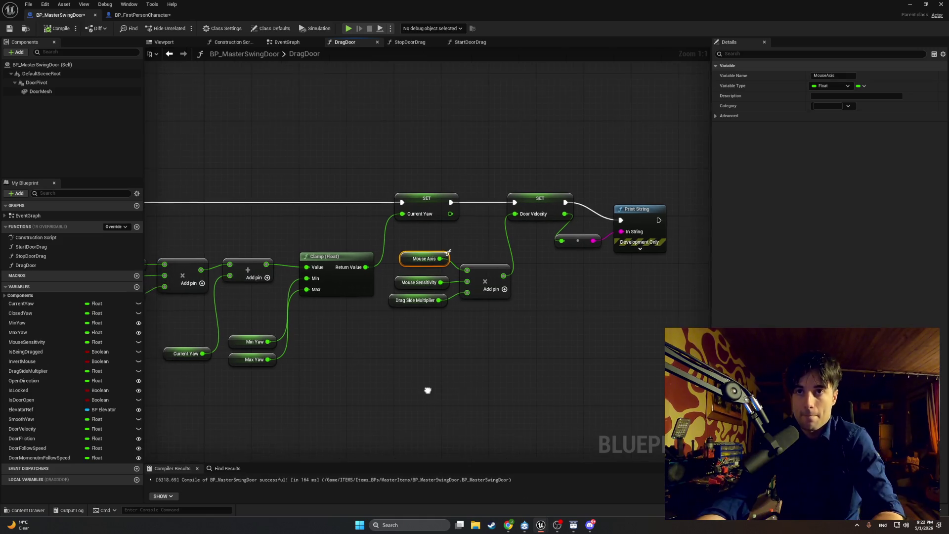
pyautogui.rightClick(447, 378)
pyautogui.write('get door velo')
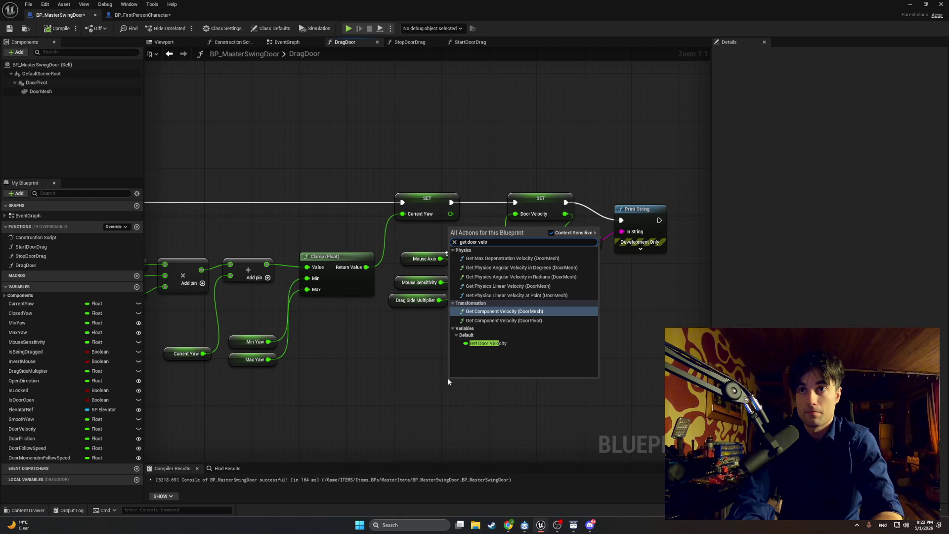
pyautogui.press('Return')
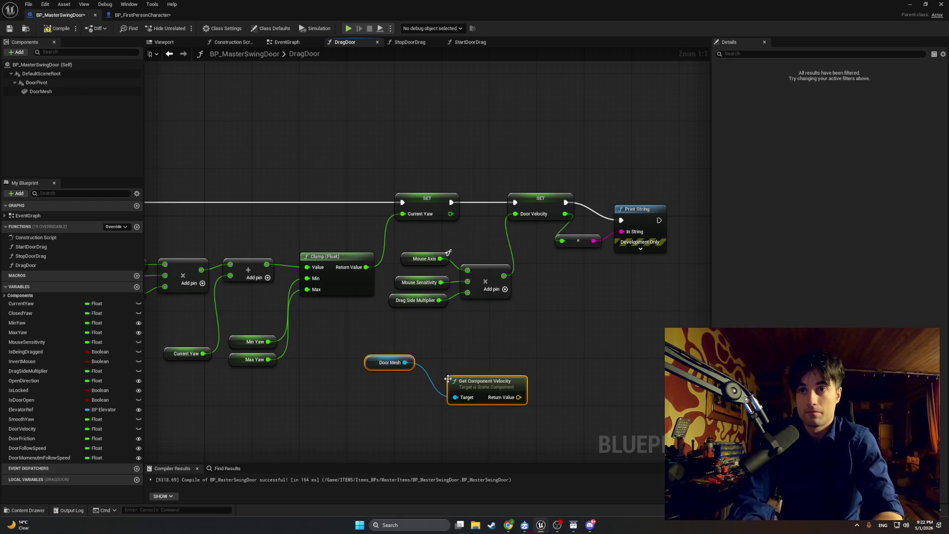
pyautogui.moveTo(497, 420); pyautogui.dragTo(361, 332)
pyautogui.press('Delete')
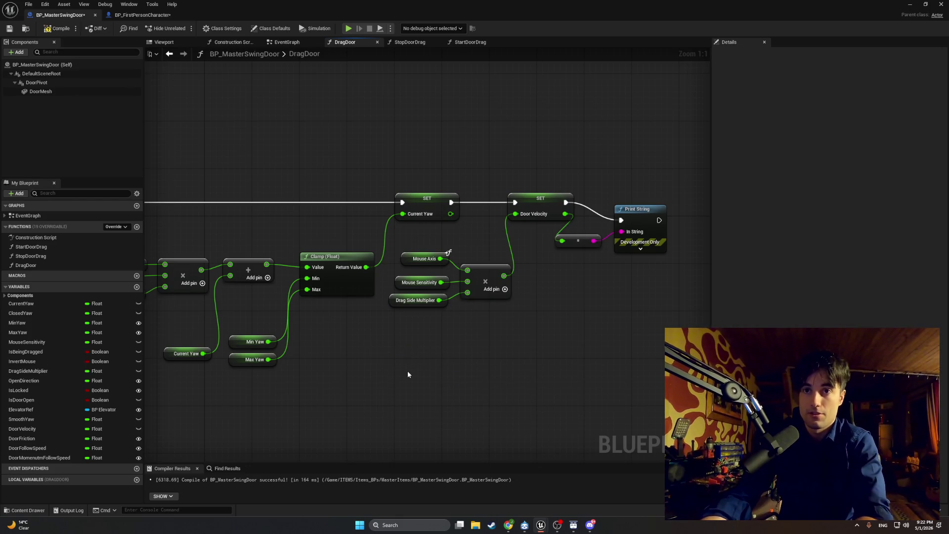
pyautogui.rightClick(408, 371)
pyautogui.write('get door veloc')
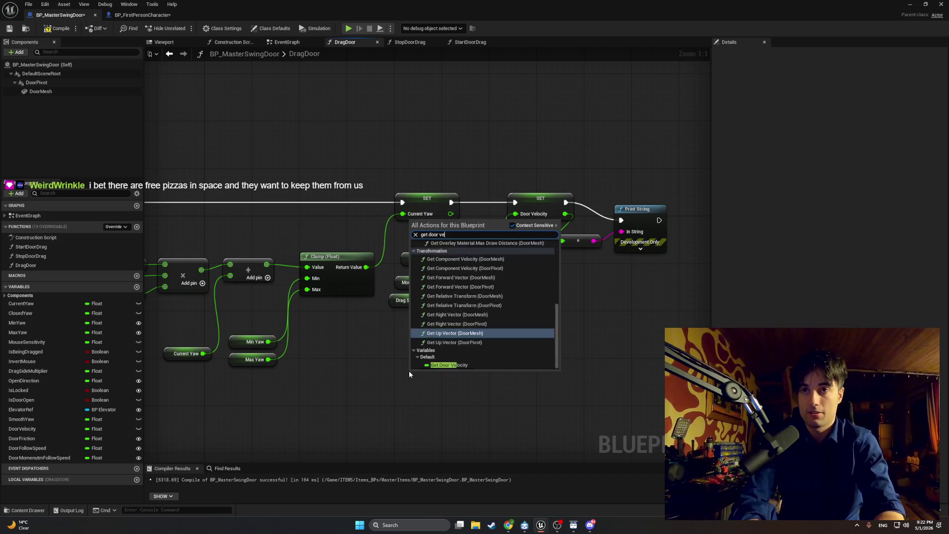
pyautogui.press('Return')
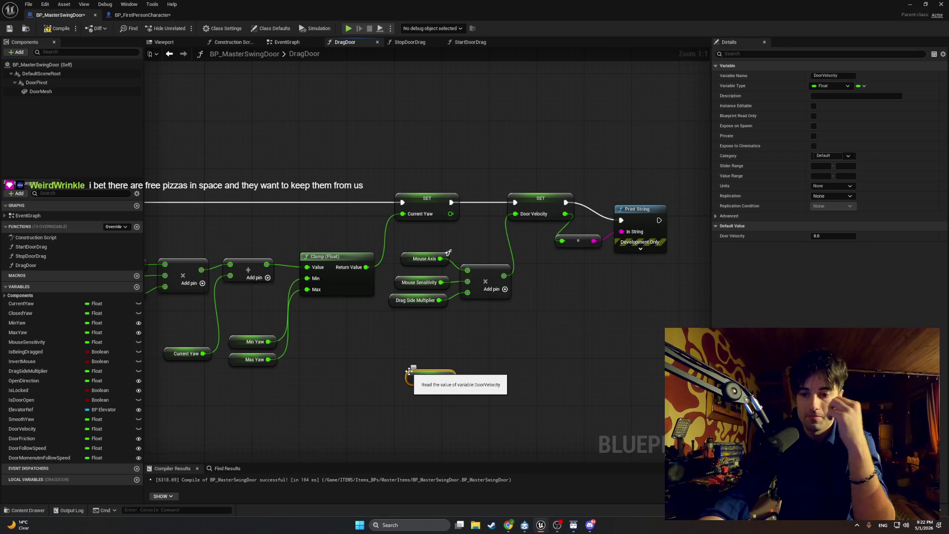
# Add an Add node fed by Door Velocity and place a separate Multiply node
pyautogui.moveTo(449, 406); pyautogui.dragTo(417, 379)
pyautogui.rightClick(447, 362)
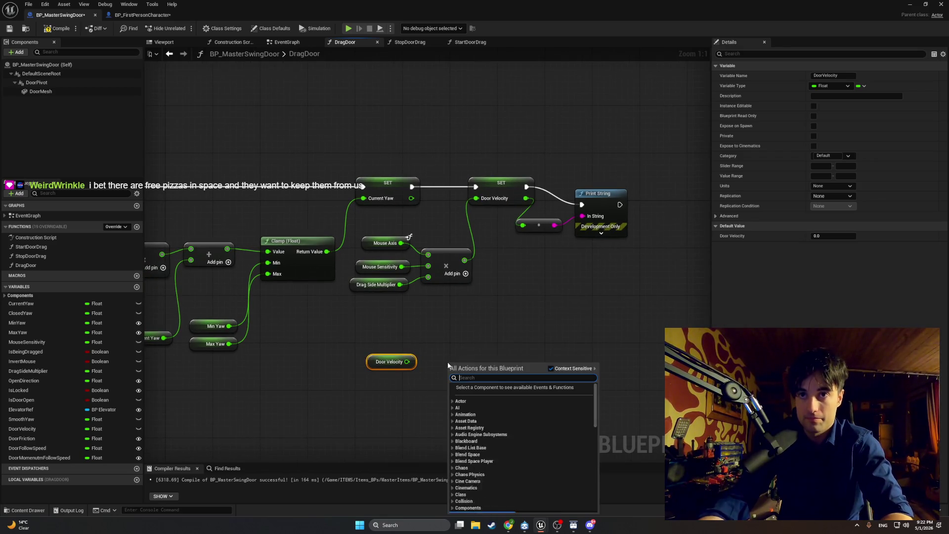
pyautogui.press('Escape')
pyautogui.rightClick(448, 365)
pyautogui.write('+')
pyautogui.press('Return')
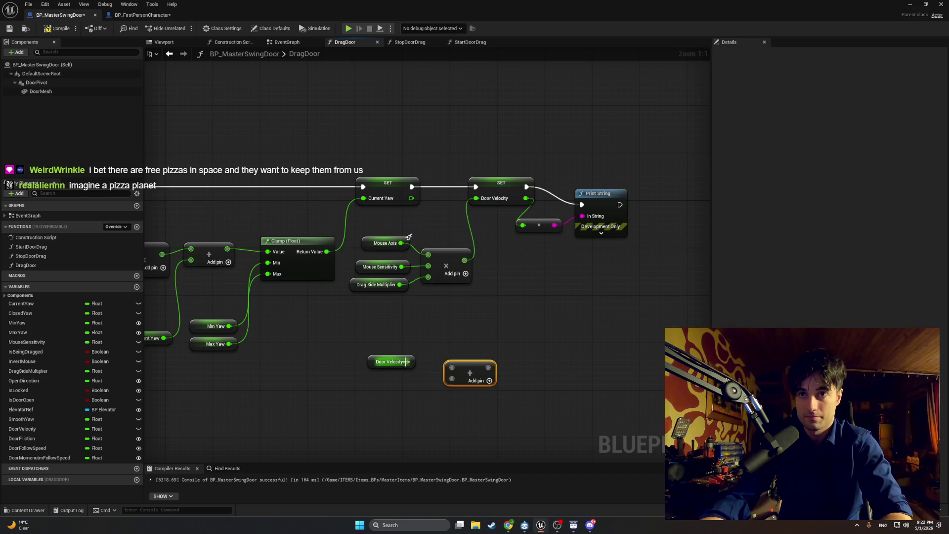
pyautogui.moveTo(407, 362); pyautogui.dragTo(453, 367)
pyautogui.moveTo(397, 392); pyautogui.dragTo(437, 343)
pyautogui.rightClick(399, 382)
pyautogui.write('multiply')
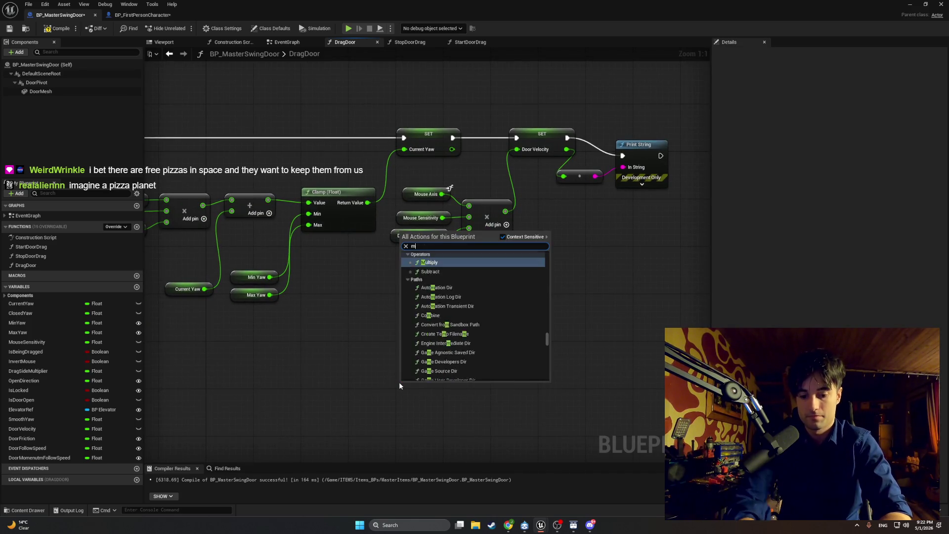
pyautogui.press('Return')
# Paste a copy of Mouse Axis and wire it into the new Multiply node
pyautogui.moveTo(398, 381); pyautogui.dragTo(436, 325)
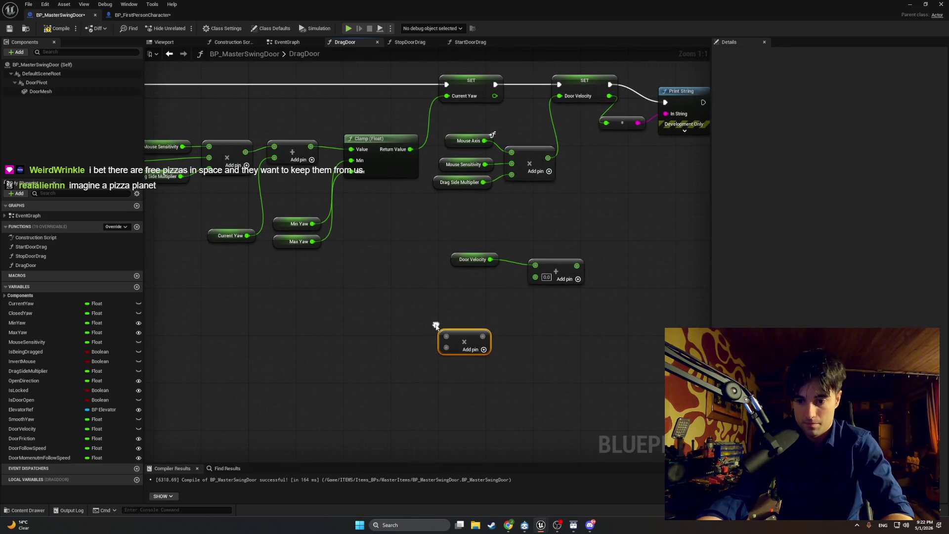
pyautogui.click(370, 315)
pyautogui.moveTo(408, 297); pyautogui.dragTo(404, 304)
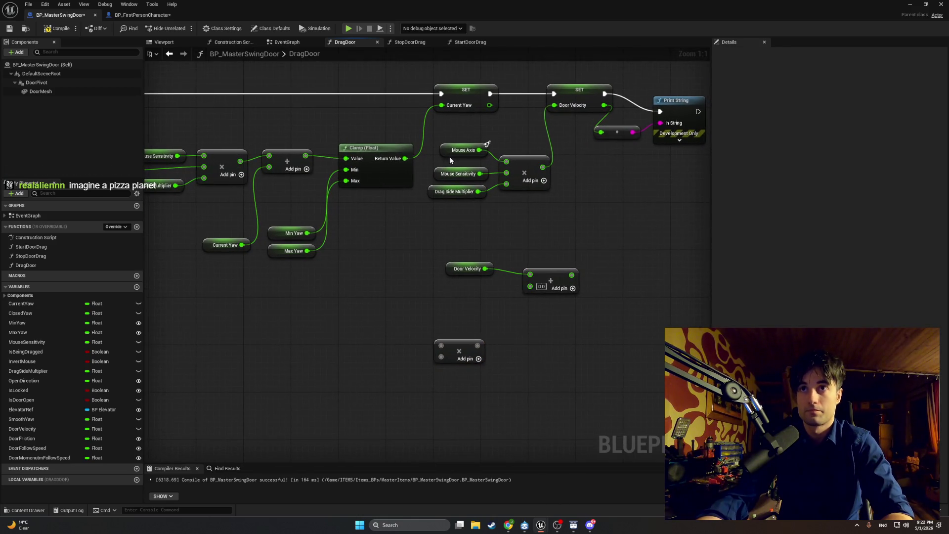
pyautogui.click(457, 150)
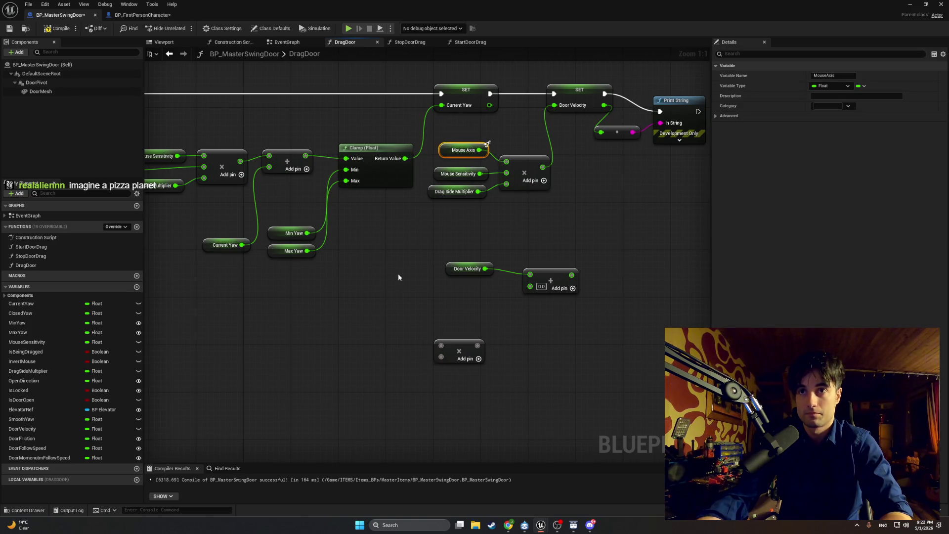
pyautogui.hotkey('ctrl', 'c')
pyautogui.hotkey('ctrl', 'v')
pyautogui.moveTo(419, 304); pyautogui.dragTo(441, 342)
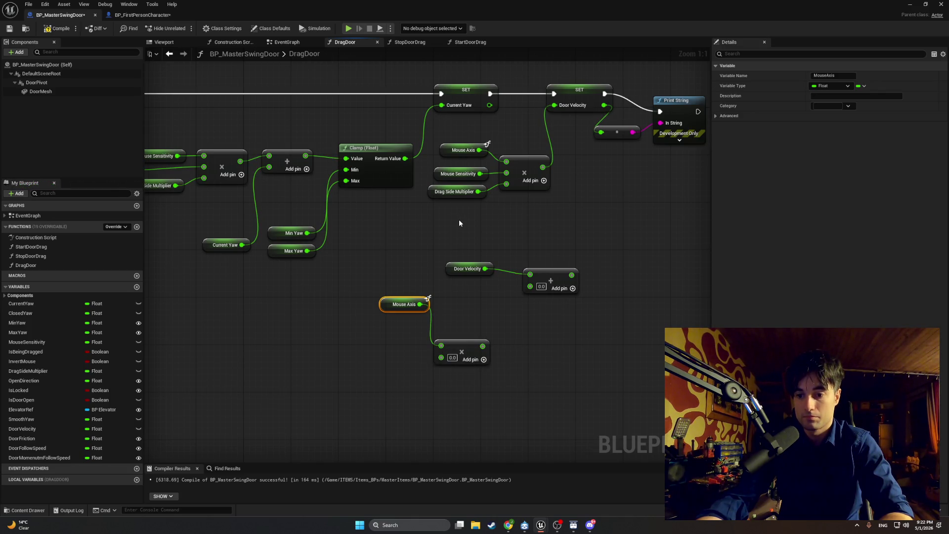
# Duplicate Mouse Sensitivity and Drag Side Multiplier, add a third Multiply pin, wire and align them
pyautogui.moveTo(459, 216); pyautogui.dragTo(451, 178)
pyautogui.hotkey('ctrl', 'c')
pyautogui.hotkey('ctrl', 'v')
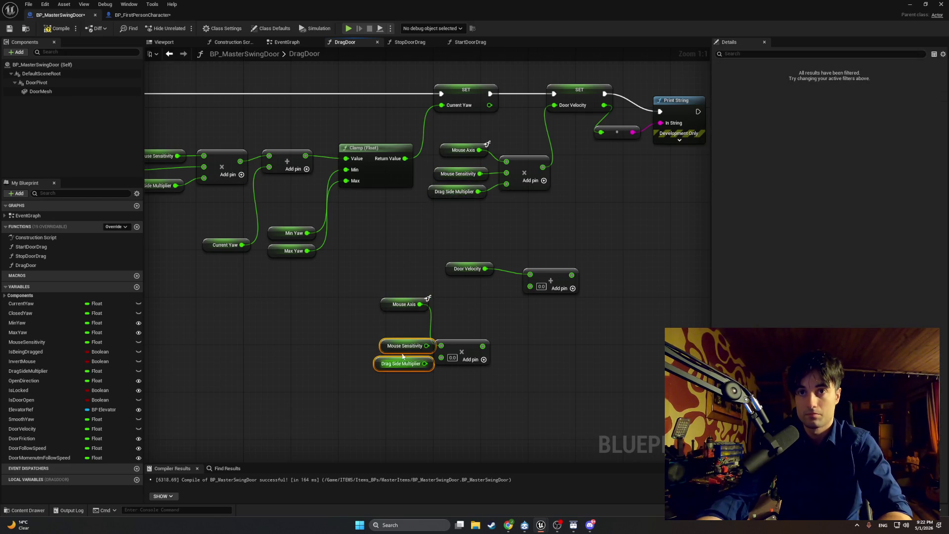
pyautogui.click(483, 360)
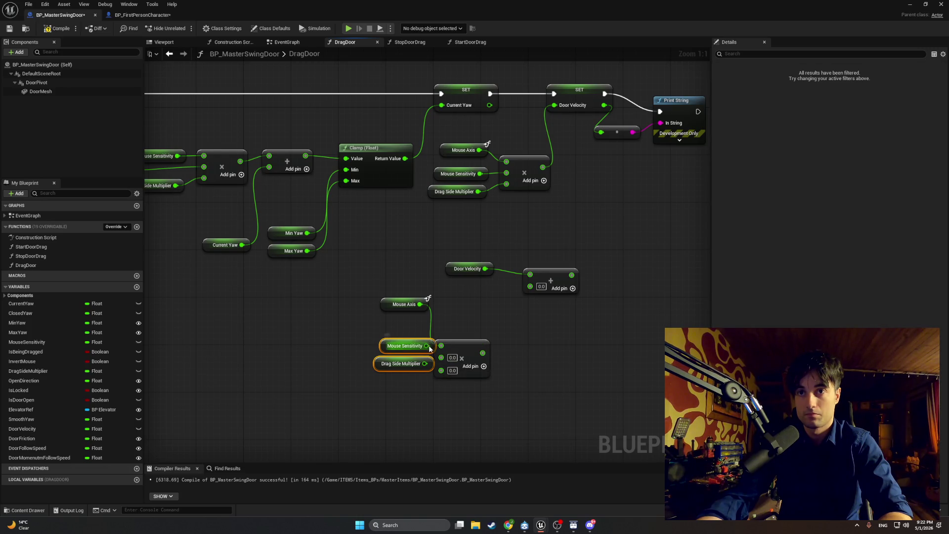
pyautogui.moveTo(426, 345)
pyautogui.mouseDown()
pyautogui.moveTo(441, 357)
pyautogui.moveTo(378, 351)
pyautogui.moveTo(420, 375)
pyautogui.moveTo(441, 367)
pyautogui.mouseUp()
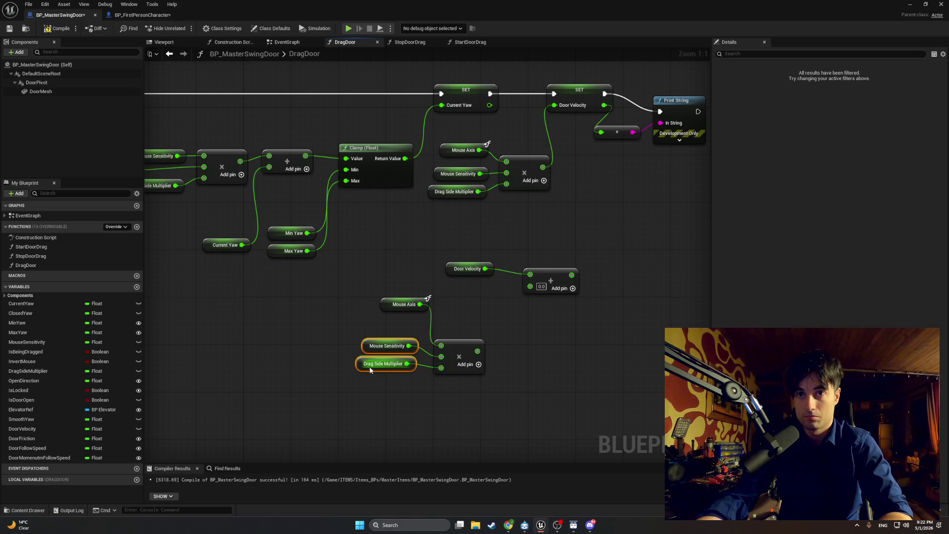
pyautogui.moveTo(370, 370); pyautogui.dragTo(372, 374)
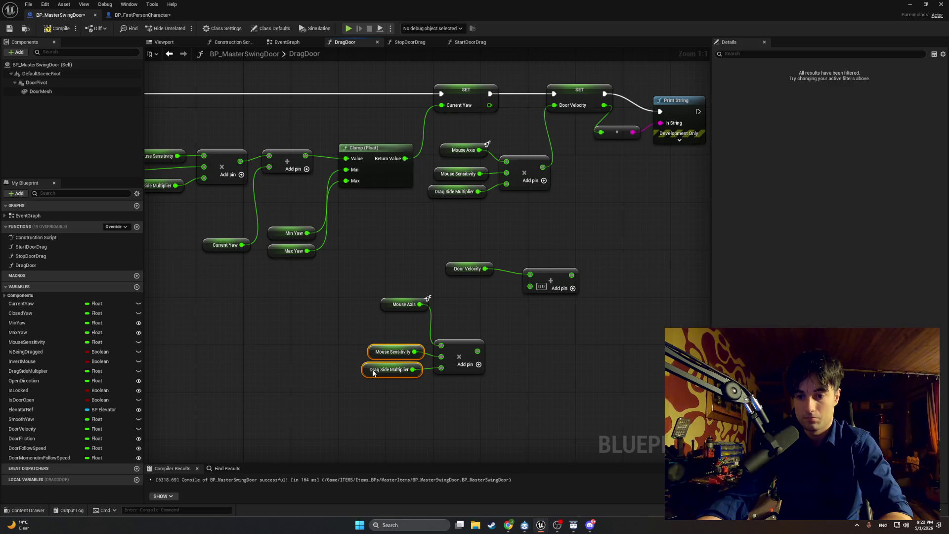
pyautogui.moveTo(383, 310); pyautogui.dragTo(383, 339)
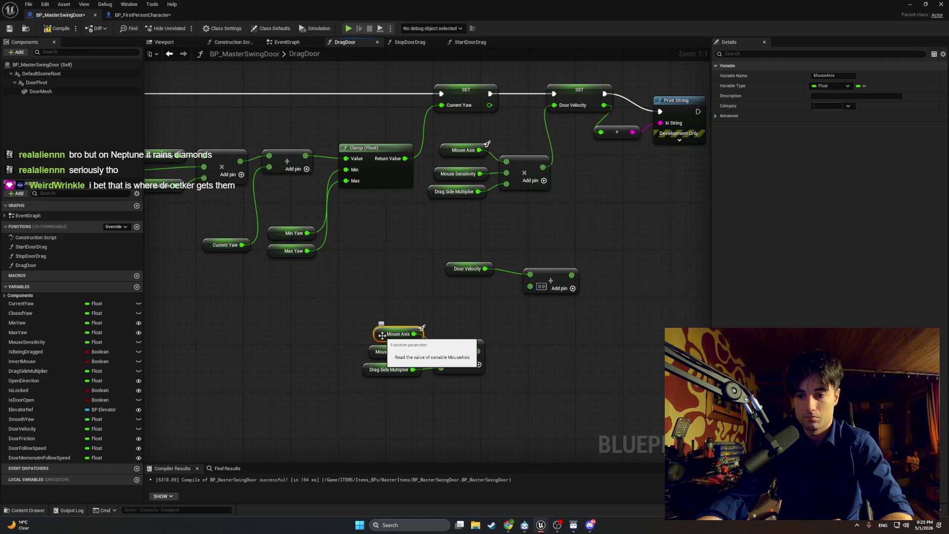
# Take a screen capture of the new lower multiply chain
pyautogui.moveTo(415, 316); pyautogui.dragTo(352, 390)
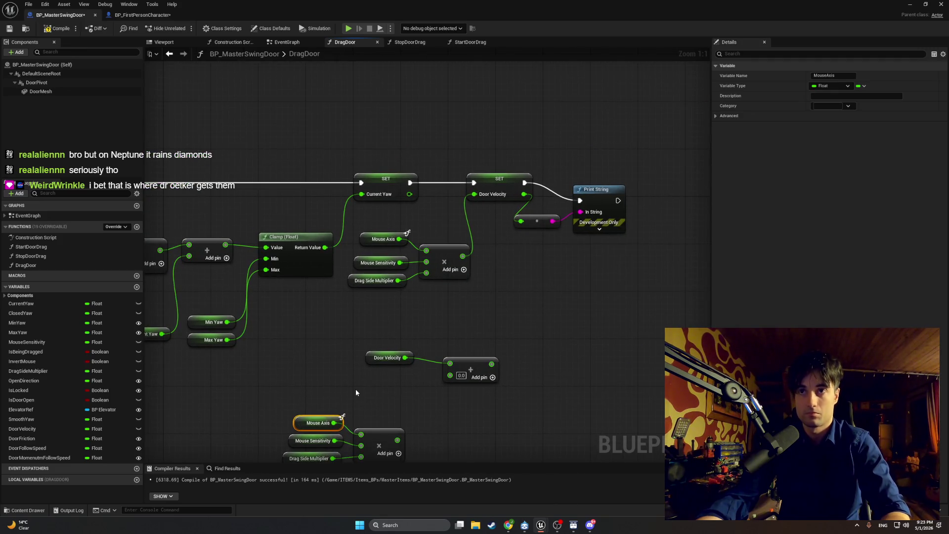
pyautogui.press('super+shift+s')
pyautogui.moveTo(595, 331)
pyautogui.mouseDown()
pyautogui.moveTo(375, 169)
pyautogui.moveTo(329, 151)
pyautogui.mouseUp()
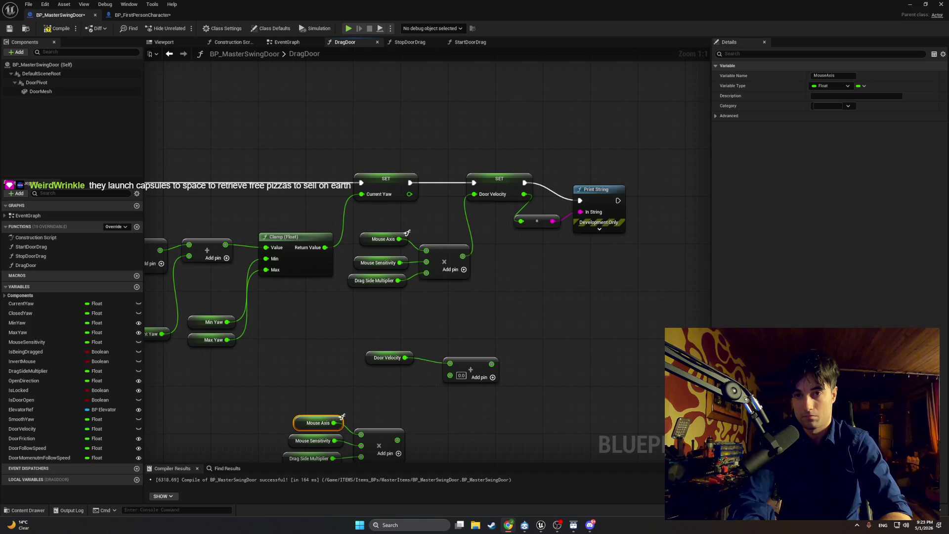
# Delete the old multiply chain and wire the Add result into SET Door Velocity
pyautogui.moveTo(389, 434)
pyautogui.mouseDown()
pyautogui.moveTo(391, 341)
pyautogui.moveTo(413, 350)
pyautogui.moveTo(452, 281)
pyautogui.mouseUp()
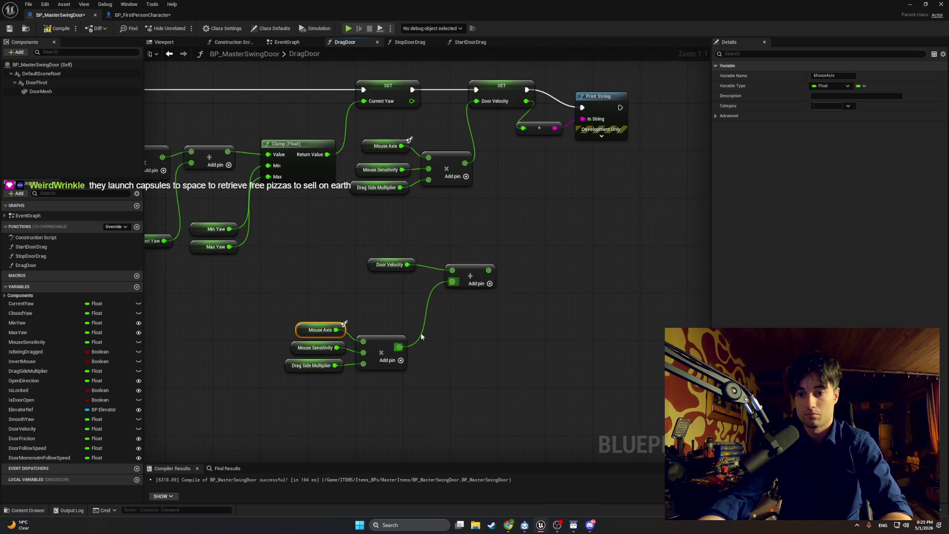
pyautogui.moveTo(421, 336); pyautogui.dragTo(439, 357)
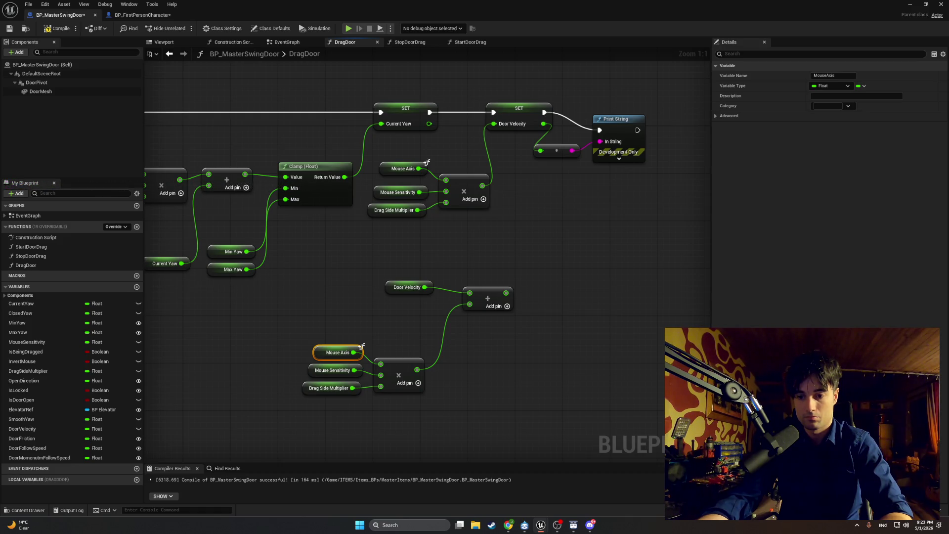
pyautogui.moveTo(437, 380); pyautogui.dragTo(445, 416)
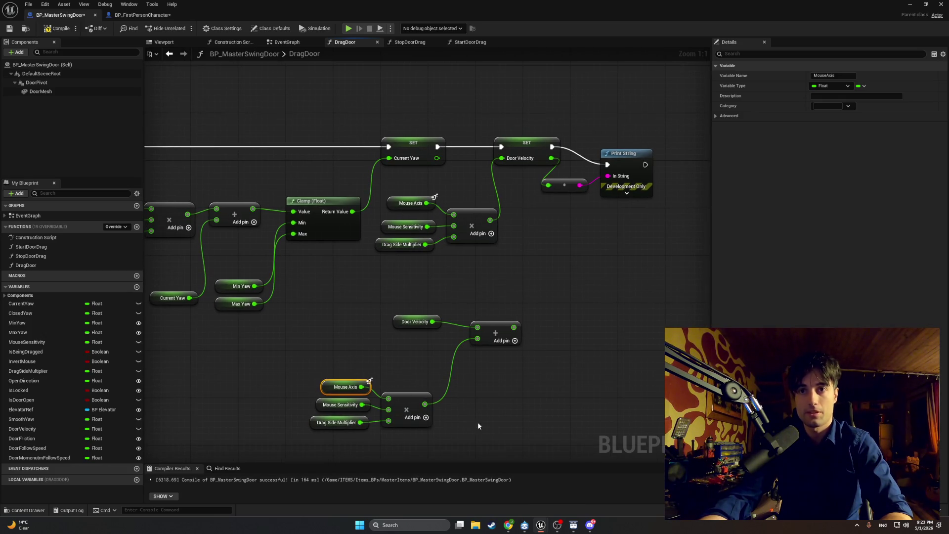
pyautogui.moveTo(512, 277); pyautogui.dragTo(380, 197)
pyautogui.press('Delete')
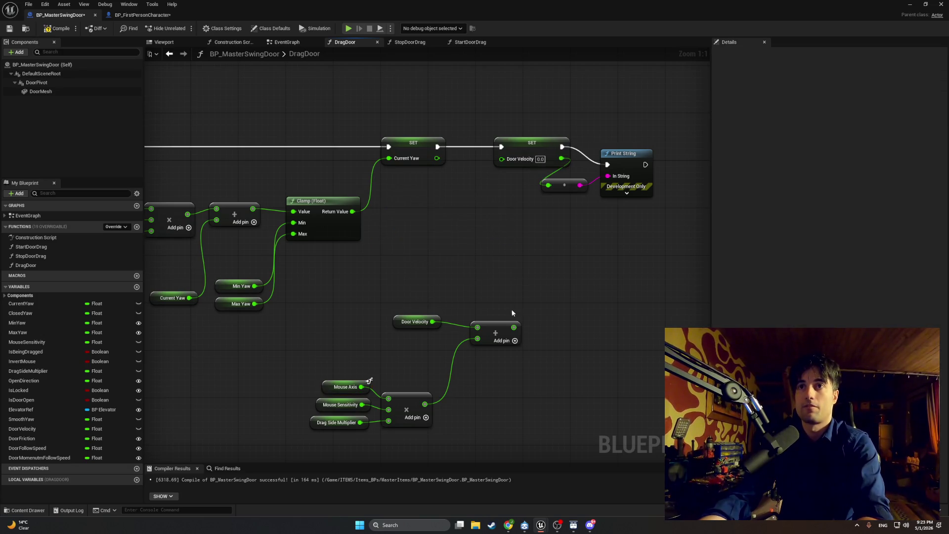
pyautogui.moveTo(514, 327)
pyautogui.mouseDown()
pyautogui.moveTo(519, 195)
pyautogui.moveTo(501, 158)
pyautogui.mouseUp()
# Move the Door Velocity, Add and Multiply chain up into the old chain's place
pyautogui.moveTo(427, 316); pyautogui.dragTo(478, 256)
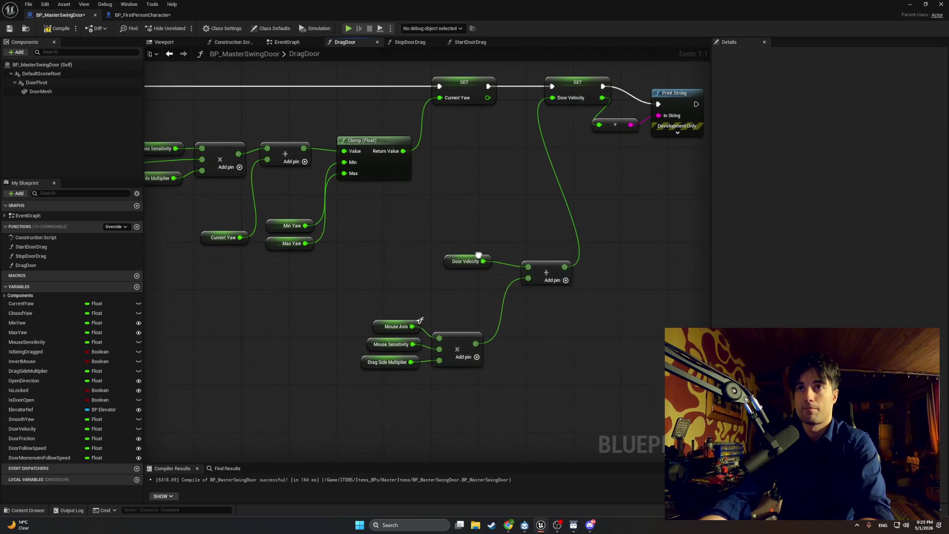
pyautogui.moveTo(496, 381); pyautogui.dragTo(365, 316)
pyautogui.moveTo(469, 346); pyautogui.dragTo(488, 293)
pyautogui.moveTo(543, 324); pyautogui.dragTo(380, 255)
pyautogui.moveTo(544, 272); pyautogui.dragTo(523, 202)
pyautogui.click(431, 225)
# Compile BP_MasterSwingDoor and review DragDoor from its entry node to SET Door Velocity and Print String
pyautogui.click(58, 28)
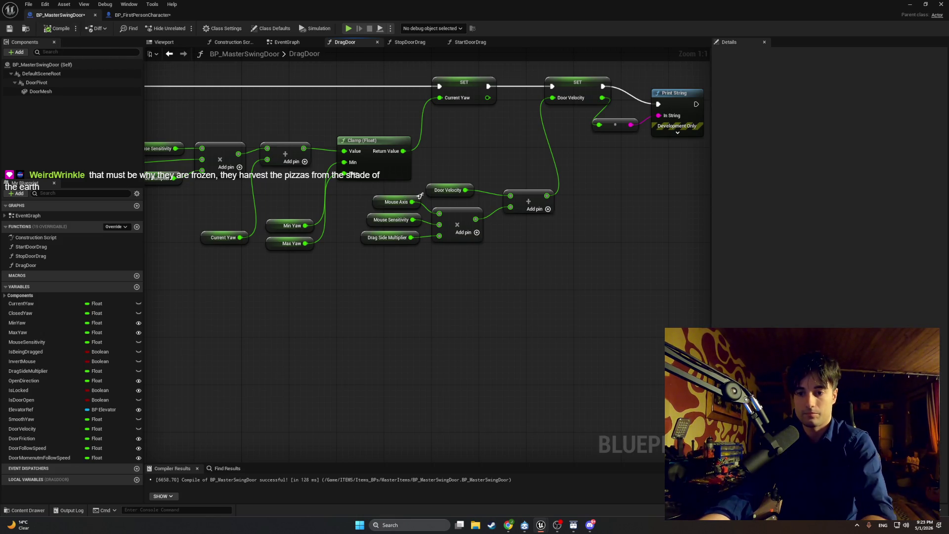
pyautogui.moveTo(489, 351)
pyautogui.mouseDown()
pyautogui.moveTo(413, 452)
pyautogui.moveTo(379, 445)
pyautogui.moveTo(568, 440)
pyautogui.moveTo(393, 404)
pyautogui.mouseUp()
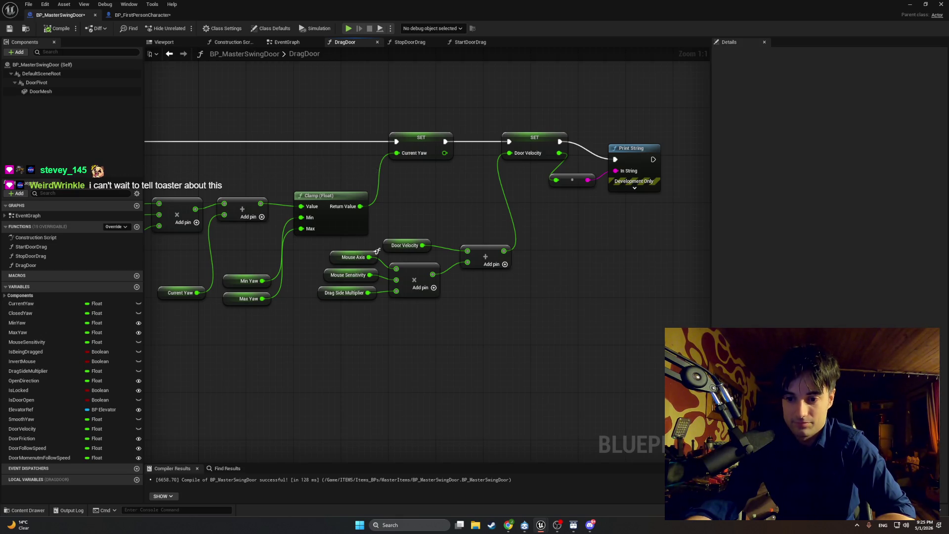
pyautogui.moveTo(397, 394); pyautogui.dragTo(542, 389)
pyautogui.moveTo(602, 403)
pyautogui.mouseDown()
pyautogui.moveTo(363, 377)
pyautogui.moveTo(352, 388)
pyautogui.mouseUp()
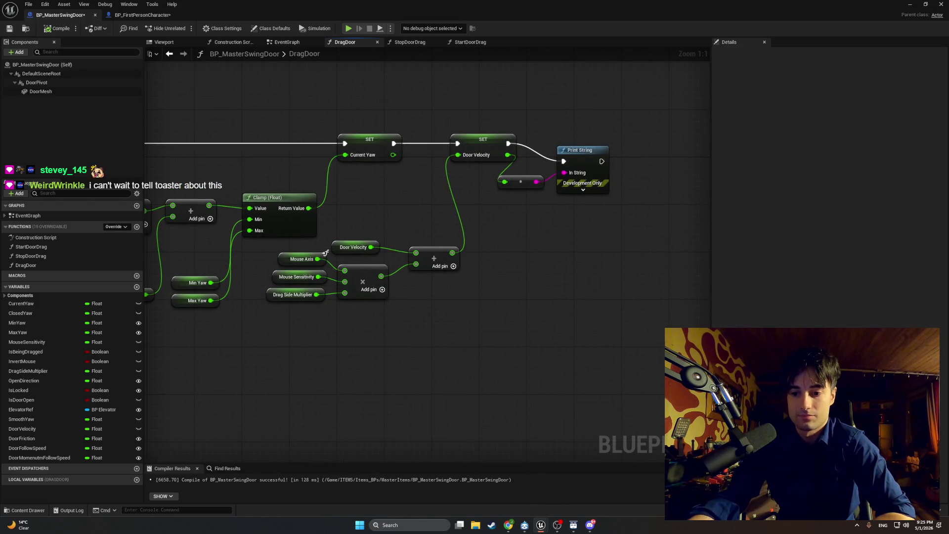
pyautogui.moveTo(525, 330); pyautogui.dragTo(537, 337)
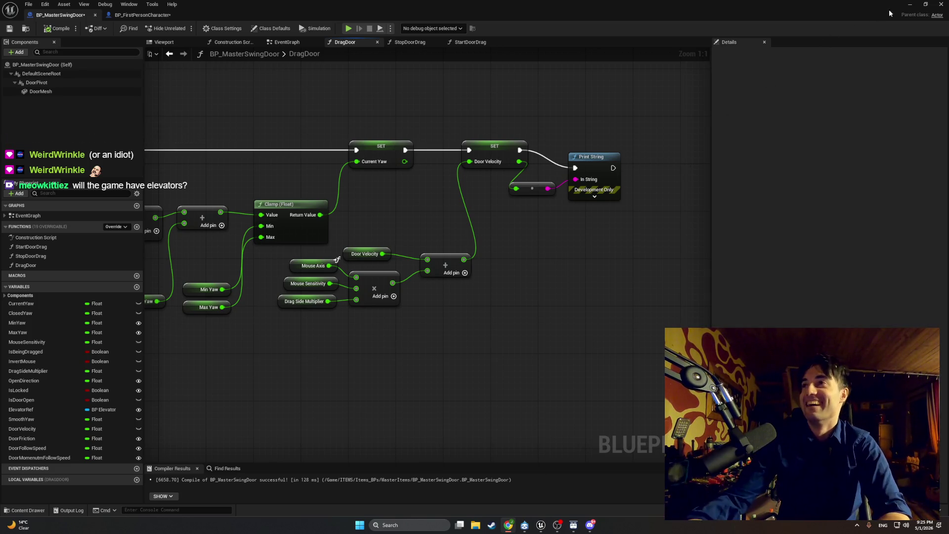
# Play-test the level, walking the stairwell to the elevator door and trying to open it
pyautogui.click(910, 4)
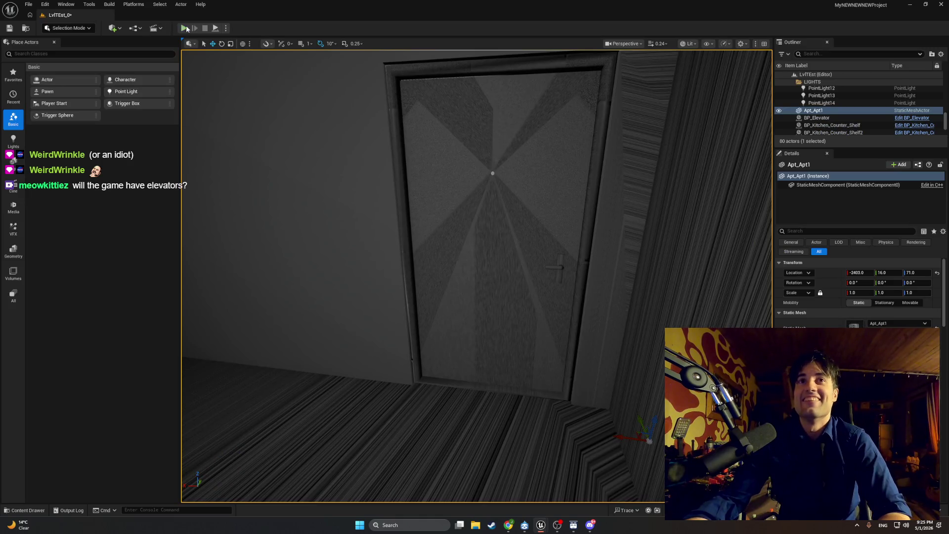
pyautogui.click(184, 28)
pyautogui.press('w')
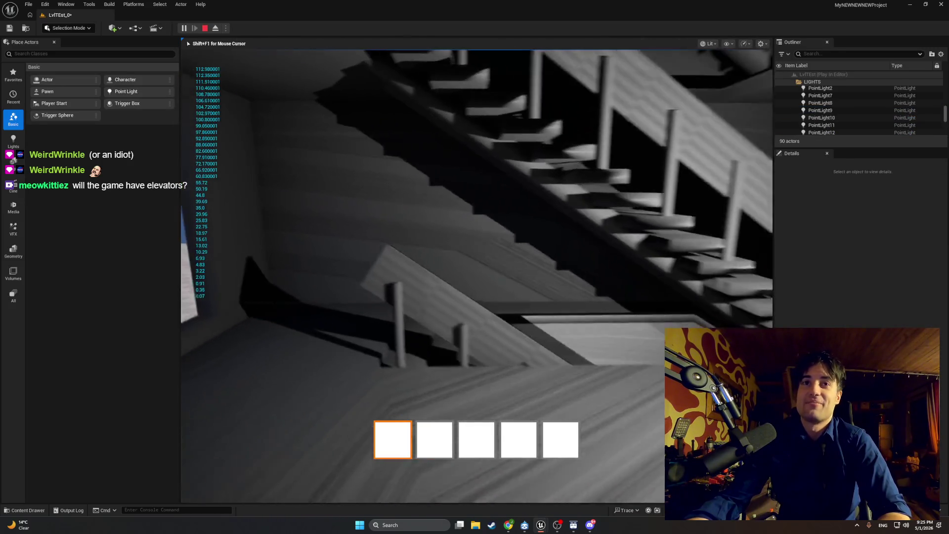
pyautogui.press('w')
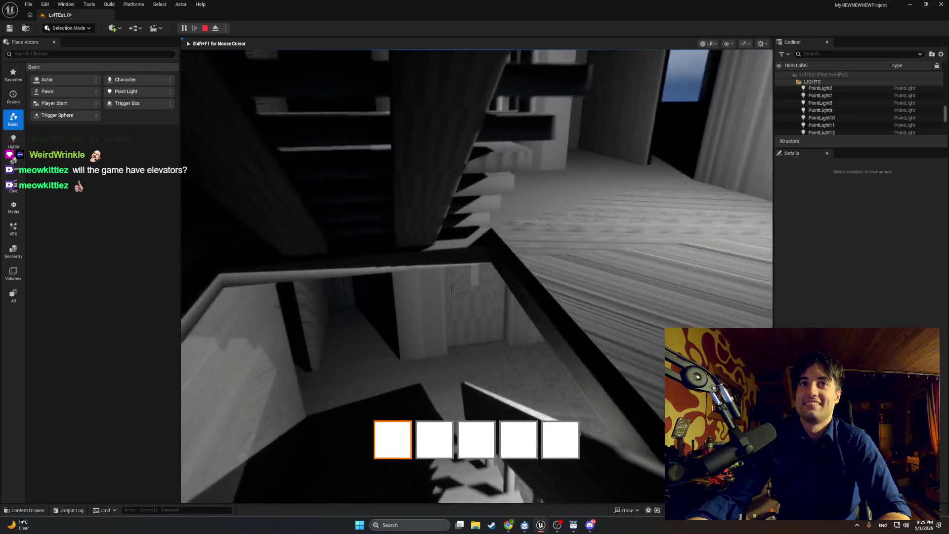
pyautogui.press('w')
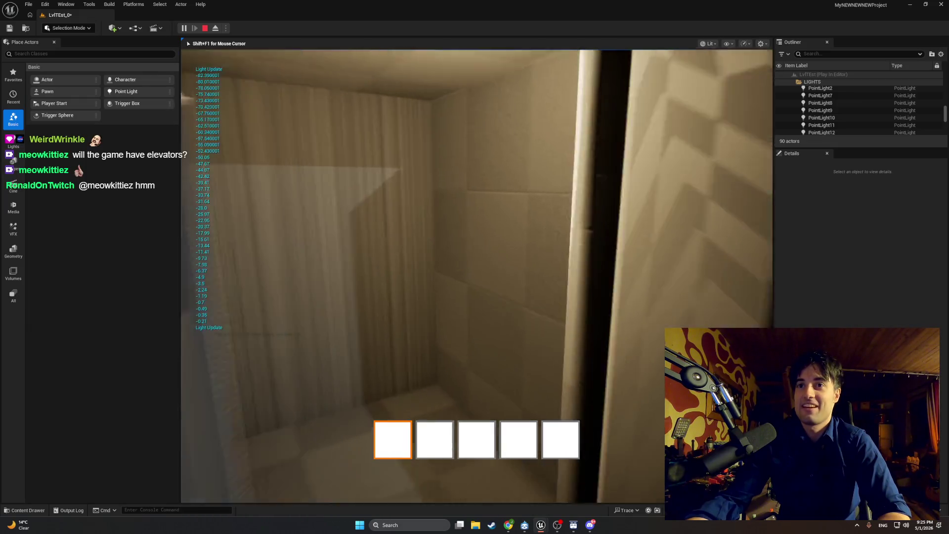
pyautogui.press('w')
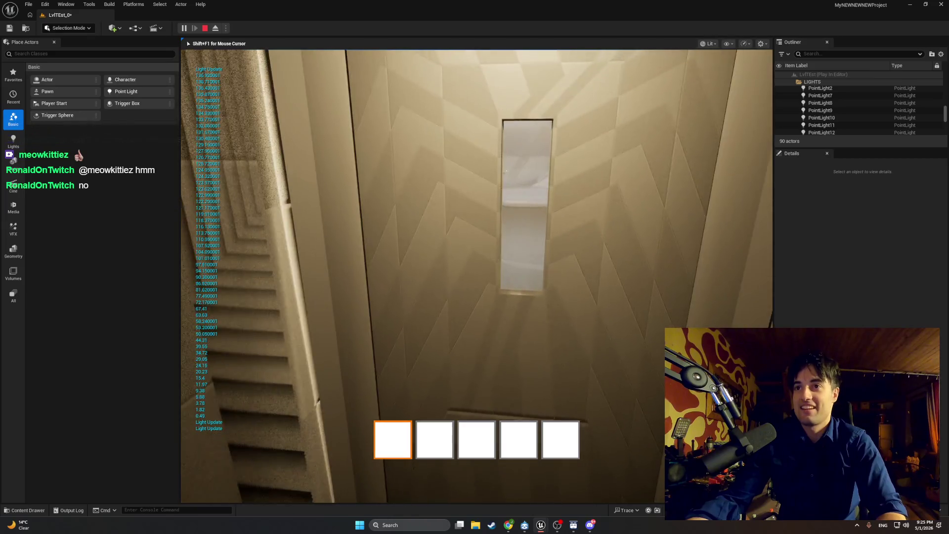
pyautogui.press('w')
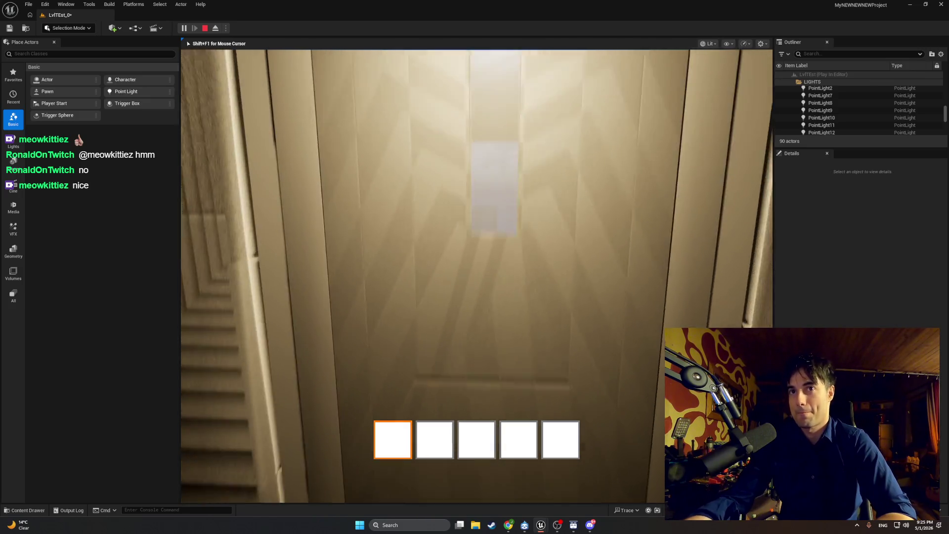
pyautogui.press('e')
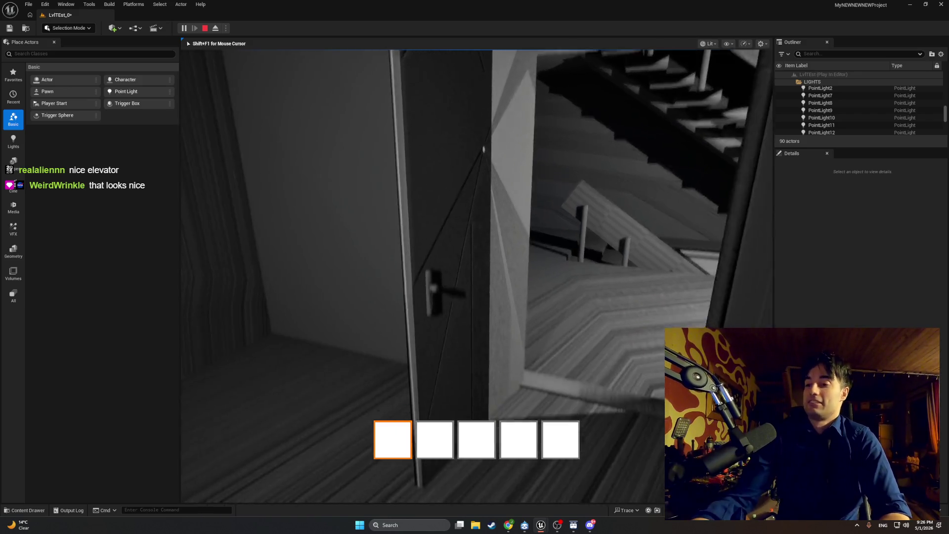
# End the play session and bring the BP_MasterSwingDoor Blueprint editor back
pyautogui.press('Escape')
pyautogui.hotkey('ctrl', 'space')
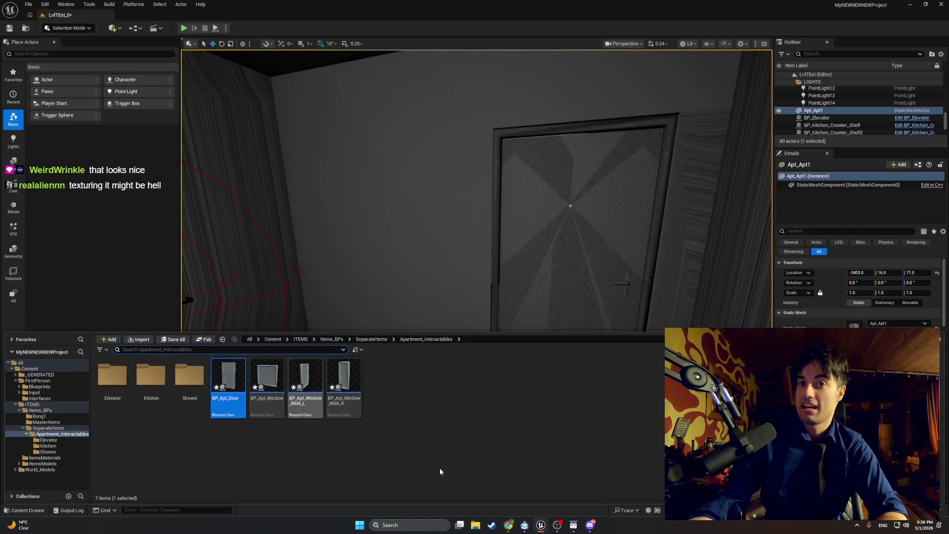
pyautogui.moveTo(541, 525)
pyautogui.click(559, 498)
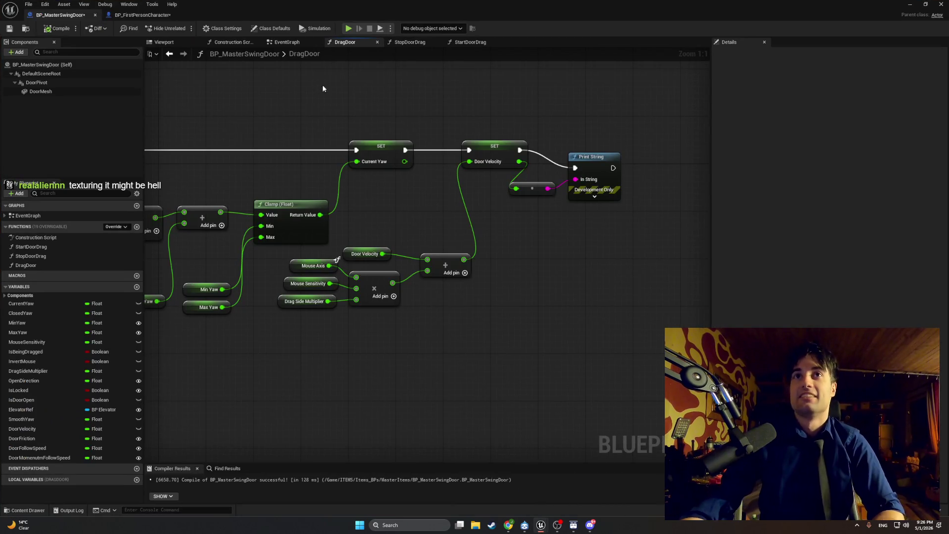
# Pan the DragDoor graph to its Print String, then view the StopDoorDrag function
pyautogui.scroll(-1, 323, 84)
pyautogui.scroll(1, 334, 96)
pyautogui.moveTo(464, 187); pyautogui.dragTo(387, 197)
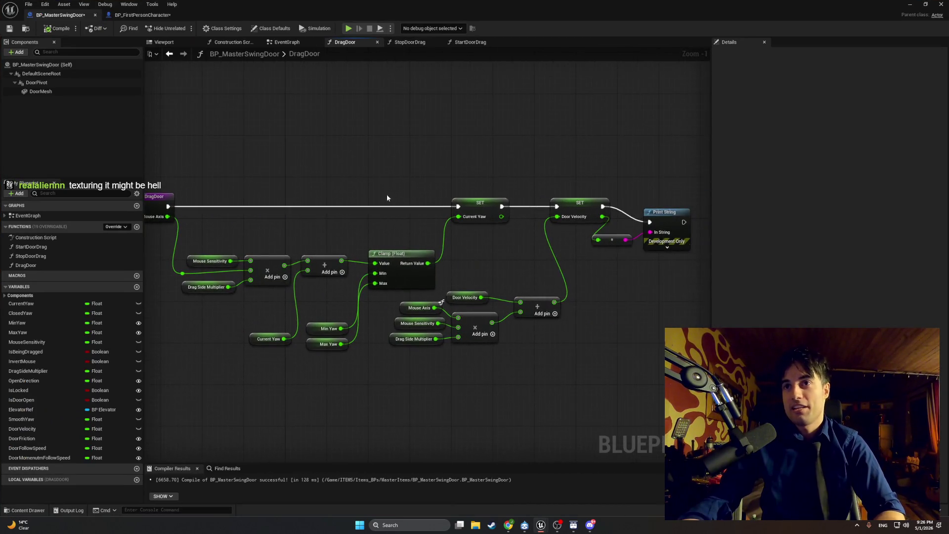
pyautogui.click(409, 42)
pyautogui.scroll(-1, 351, 150)
pyautogui.scroll(1, 407, 161)
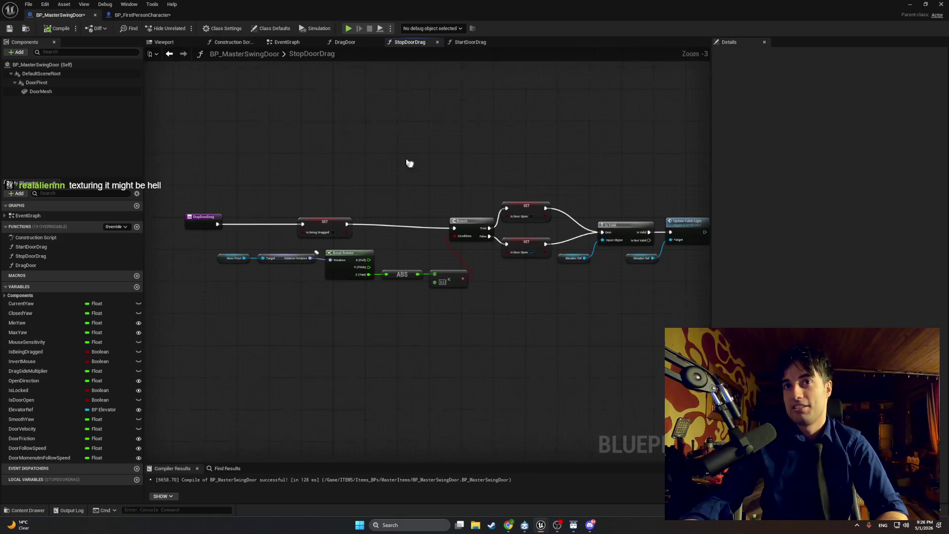
# View StartDoorDrag and the door EventGraph, then switch to BP_FirstPersonCharacter
pyautogui.click(470, 43)
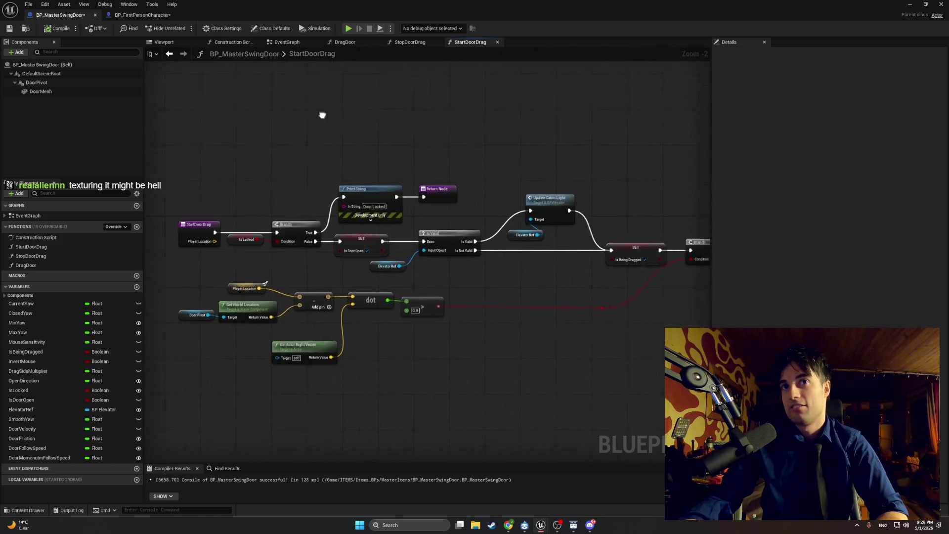
pyautogui.click(272, 42)
pyautogui.scroll(-3, 400, 167)
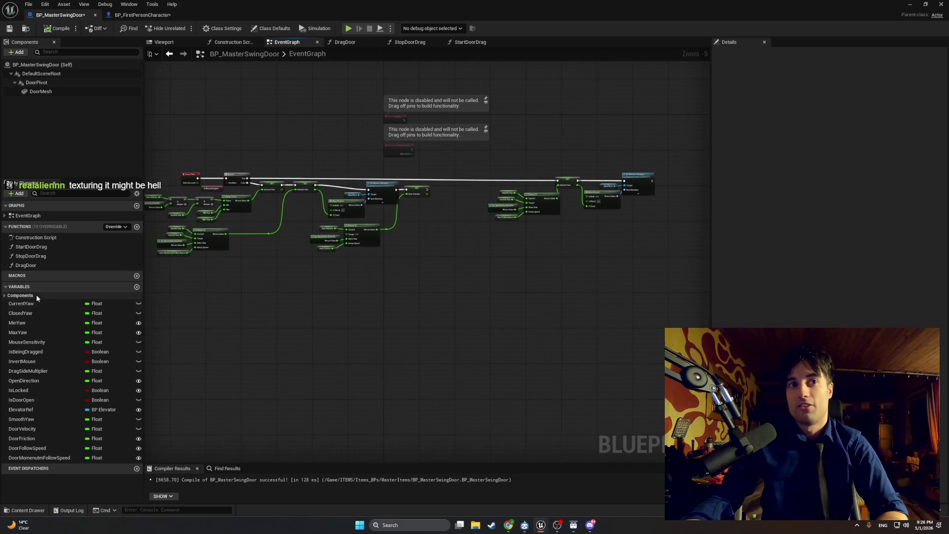
pyautogui.click(141, 15)
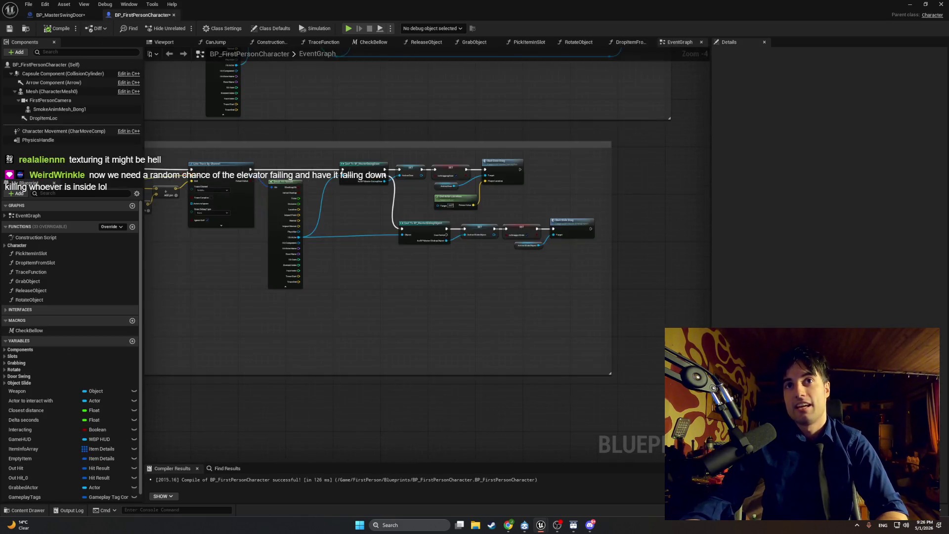
# Browse BP_FirstPersonCharacter's EventGraph across the camera input nodes, then minimize back to the level viewport
pyautogui.scroll(3, 370, 240)
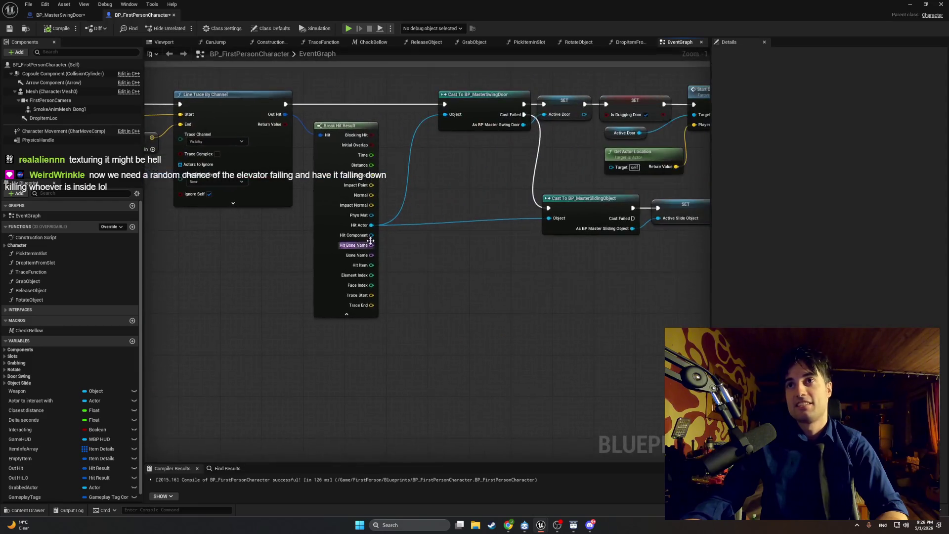
pyautogui.scroll(-4, 370, 241)
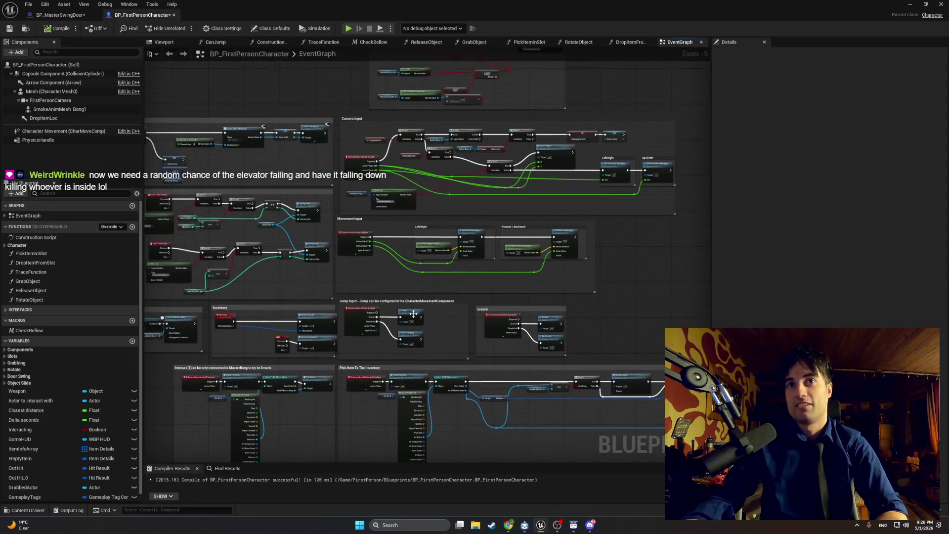
pyautogui.scroll(5, 413, 247)
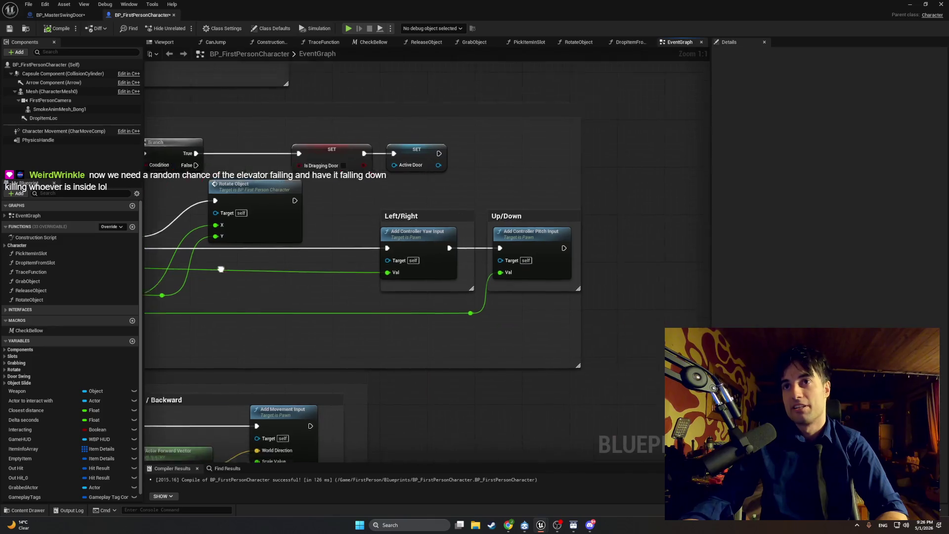
pyautogui.moveTo(221, 269); pyautogui.dragTo(153, 270)
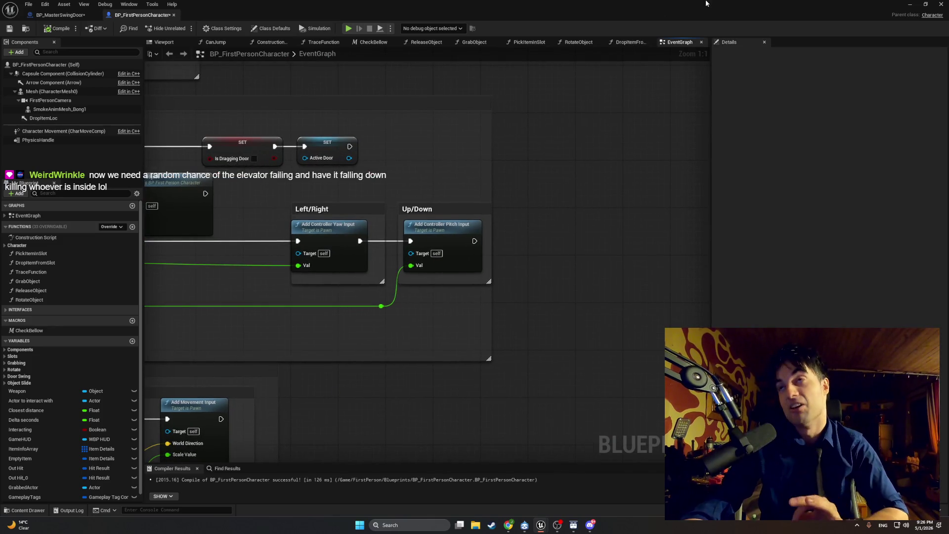
pyautogui.click(908, 5)
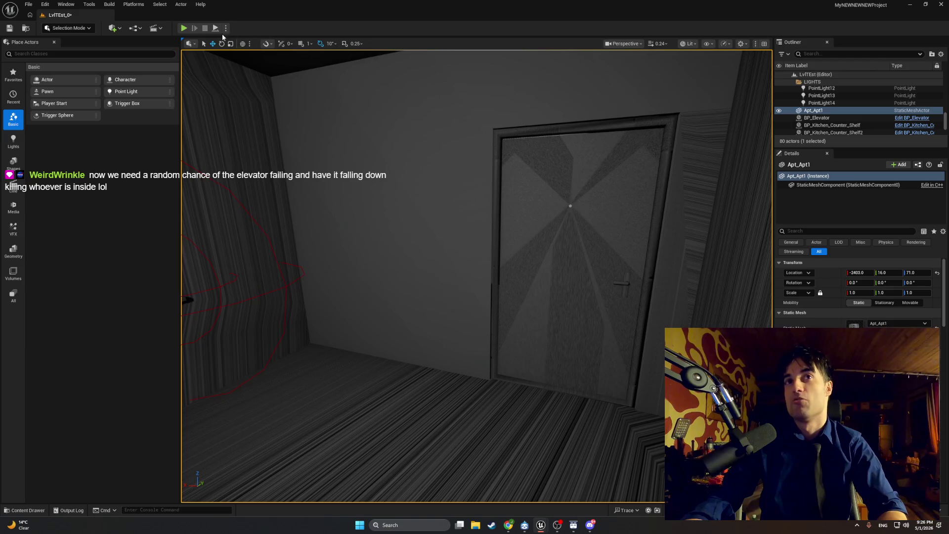
# Start a play session, push into the apartment door, and step back to watch it swing
pyautogui.click(184, 28)
pyautogui.press('w')
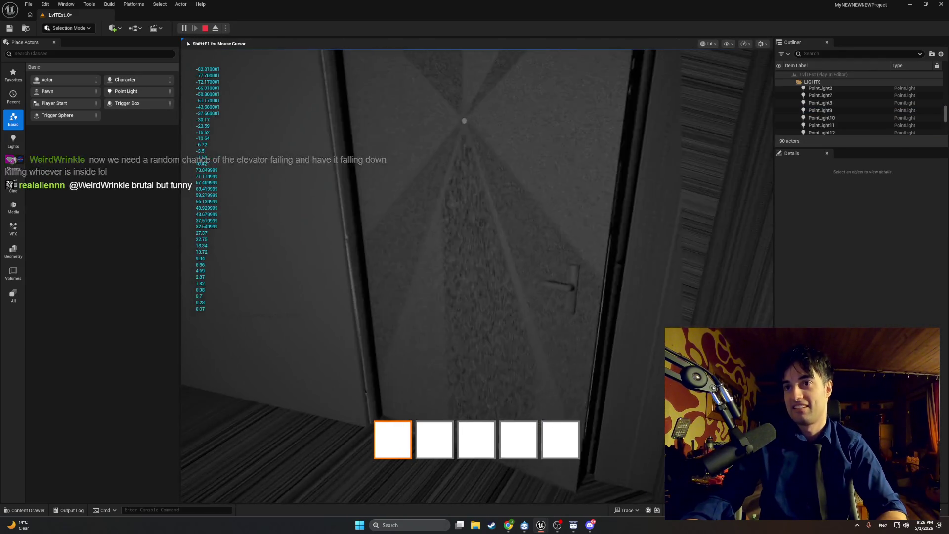
pyautogui.press('s')
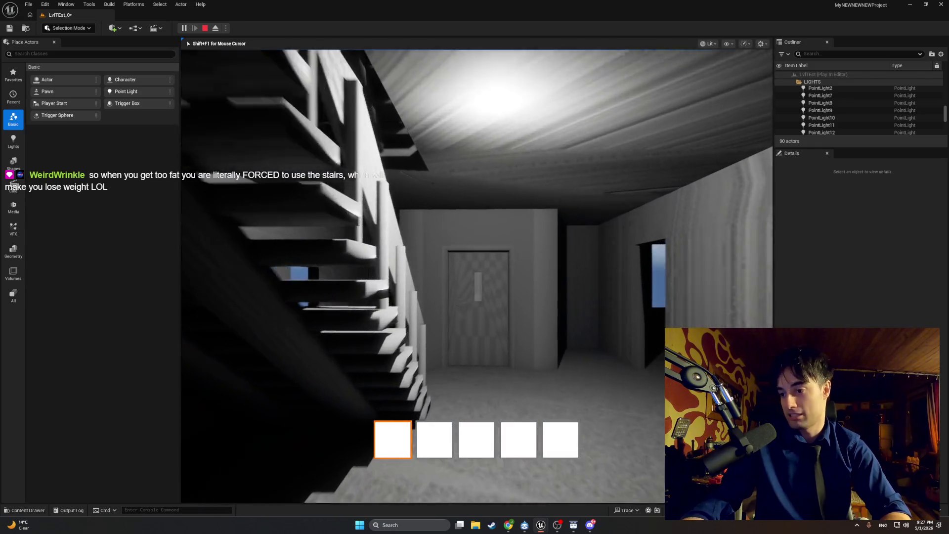
# Walk through the hallway and room toward the window, then stop the play session
pyautogui.press('w')
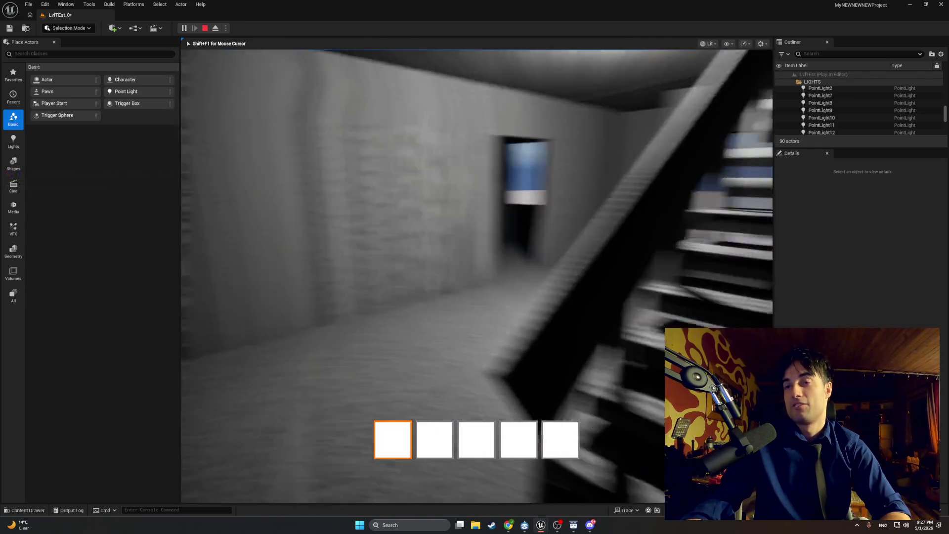
pyautogui.press('w')
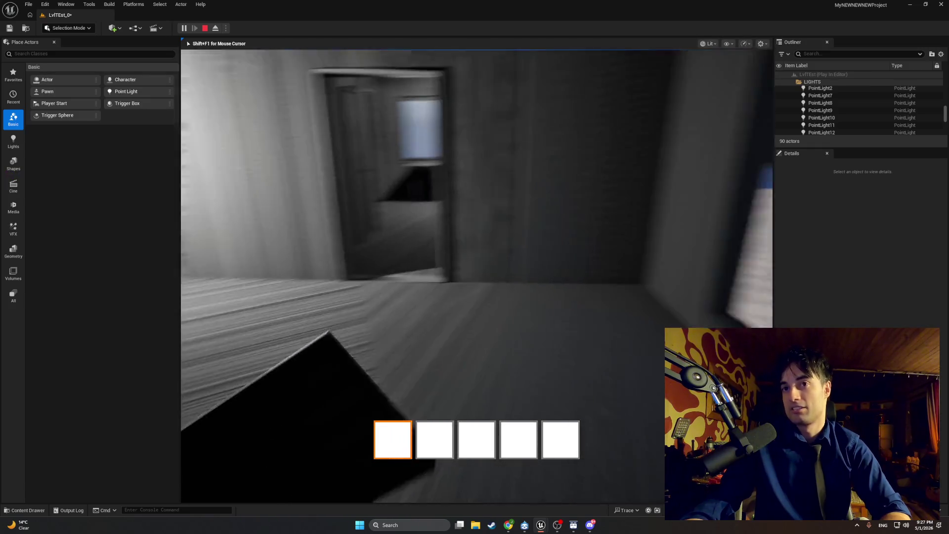
pyautogui.press('w')
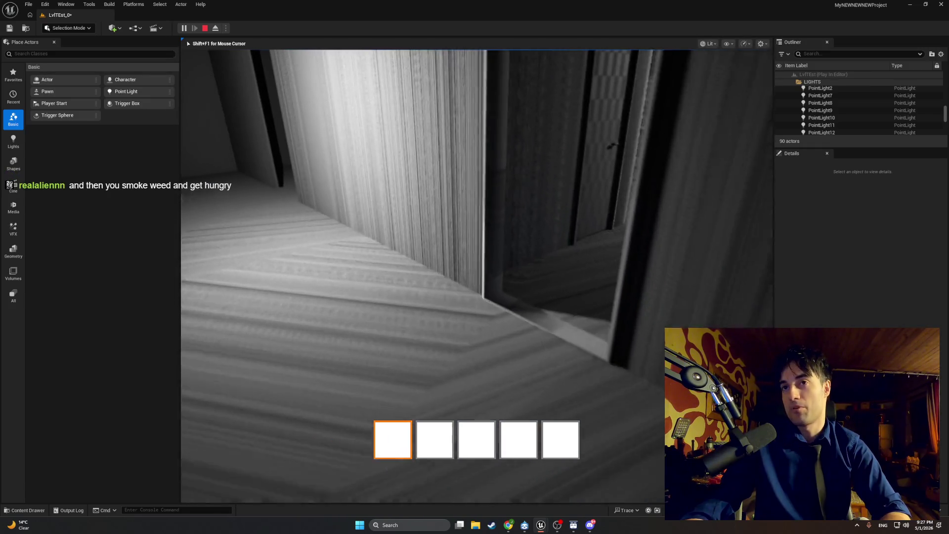
pyautogui.press('w')
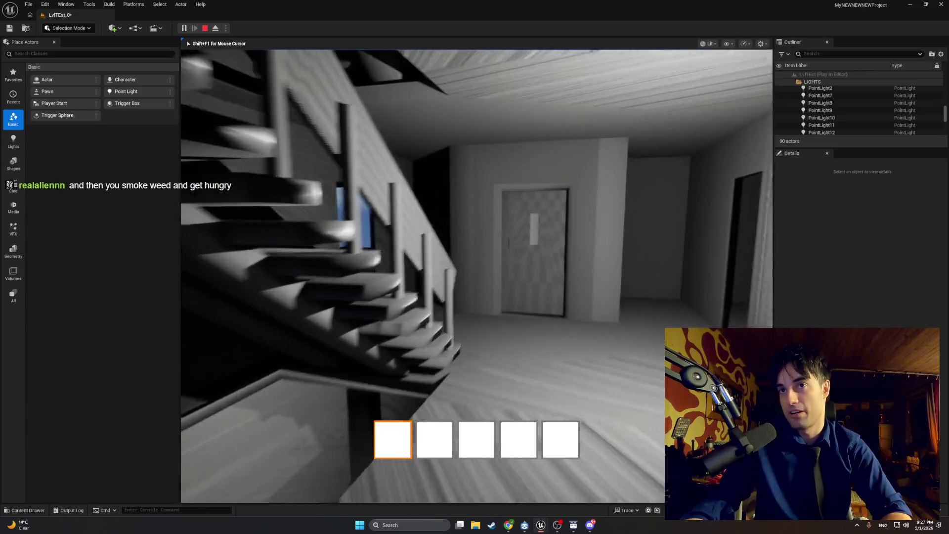
pyautogui.press('w')
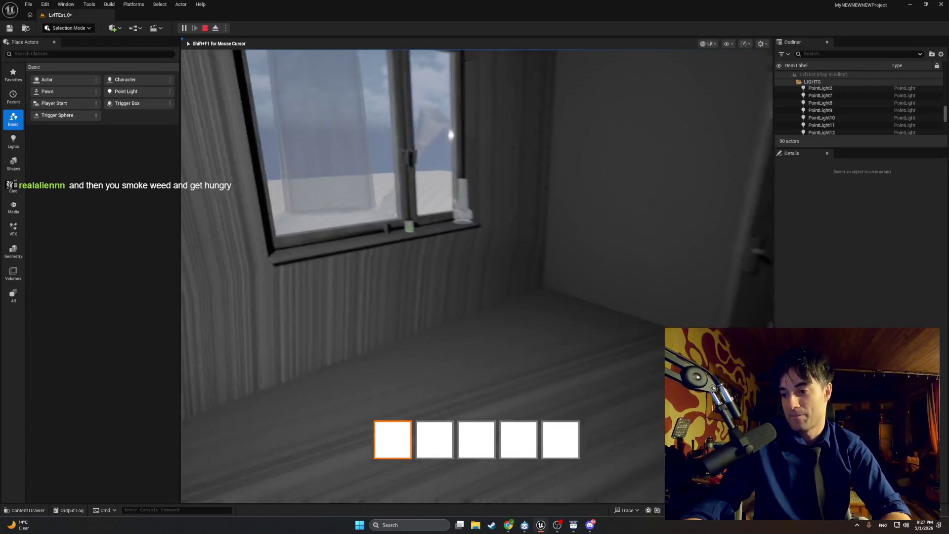
pyautogui.press('w')
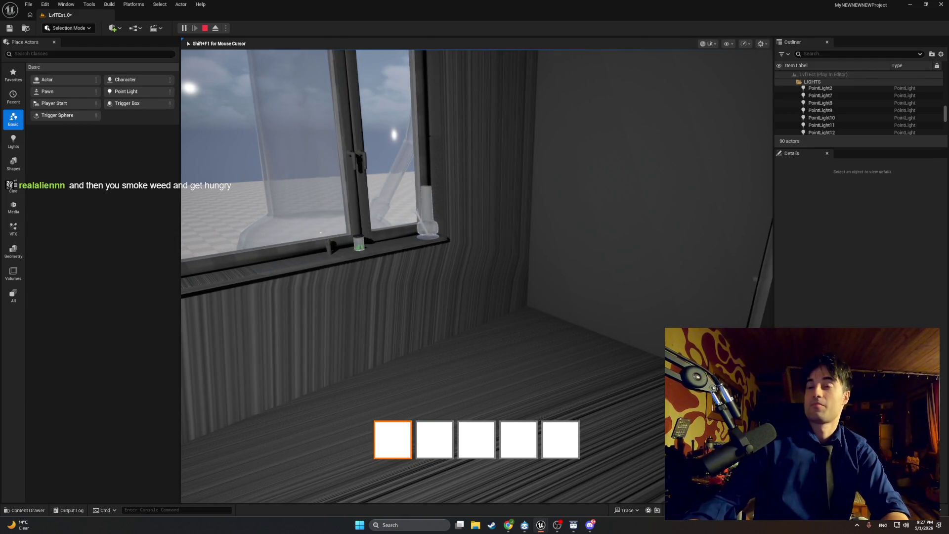
pyautogui.press('Escape')
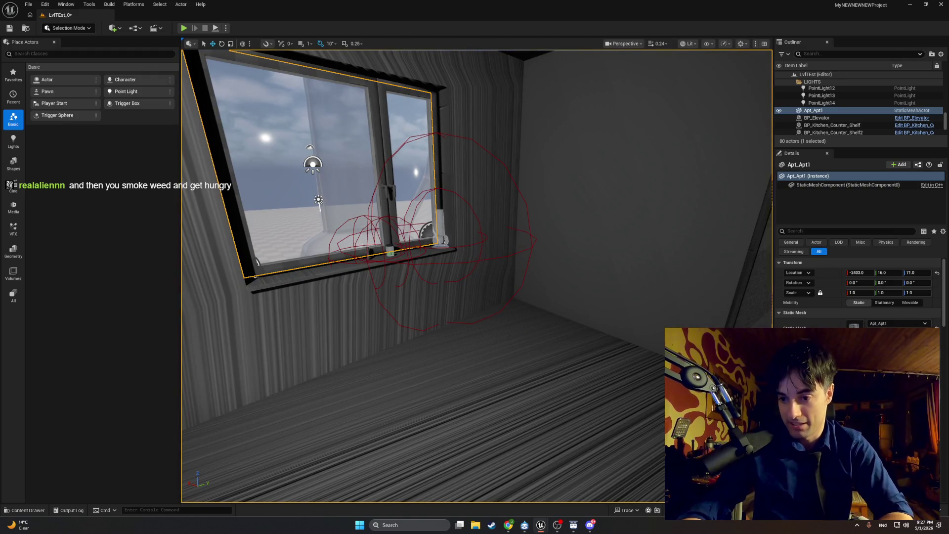
# Replay the level, swing the door open with E, release it to close, and stop
pyautogui.click(184, 28)
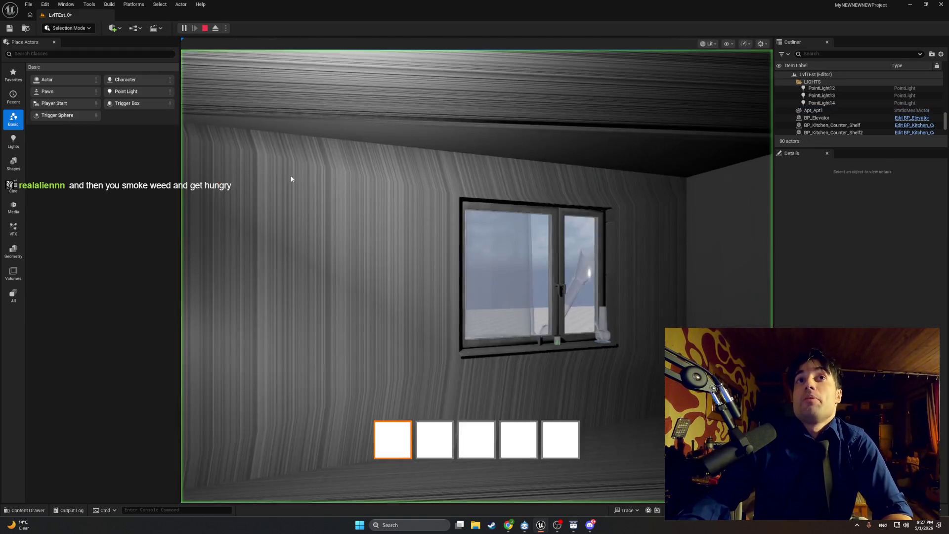
pyautogui.press('w')
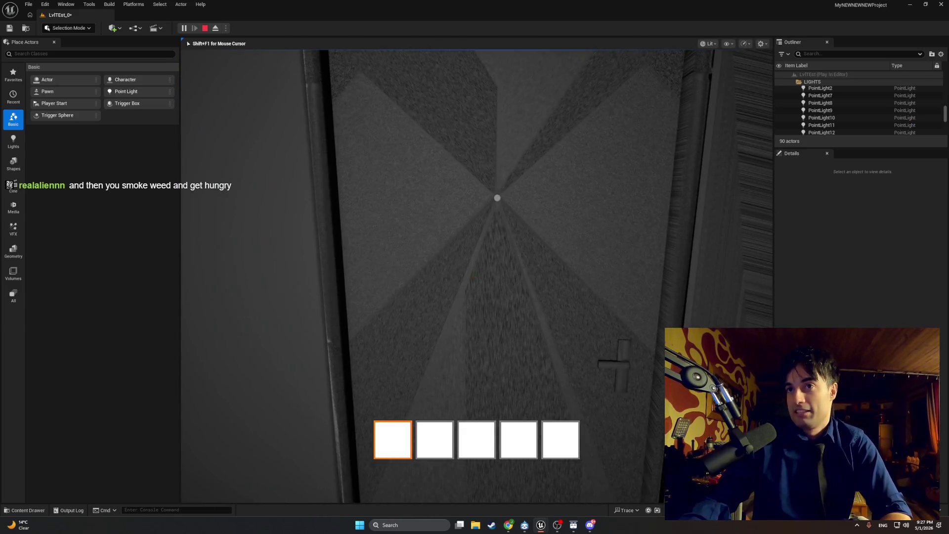
pyautogui.press('e')
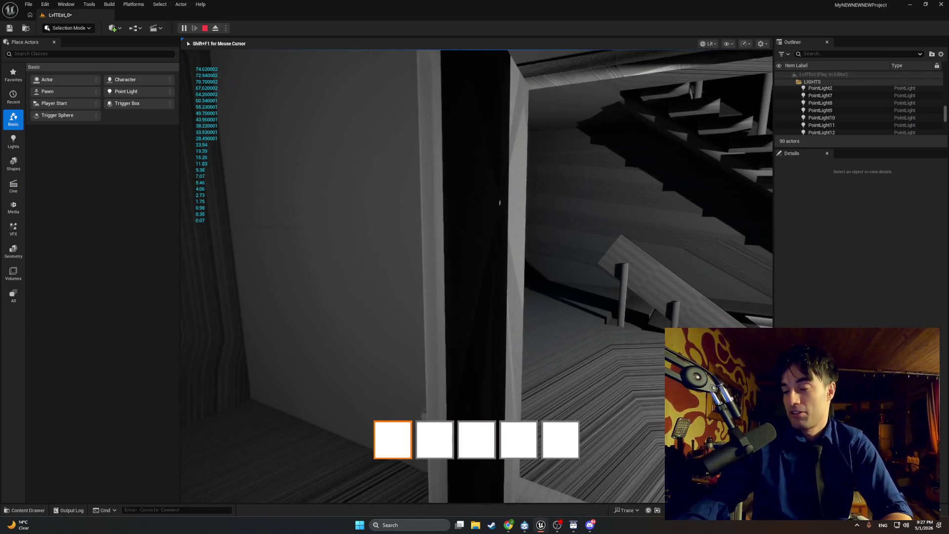
pyautogui.press('e')
pyautogui.press('Escape')
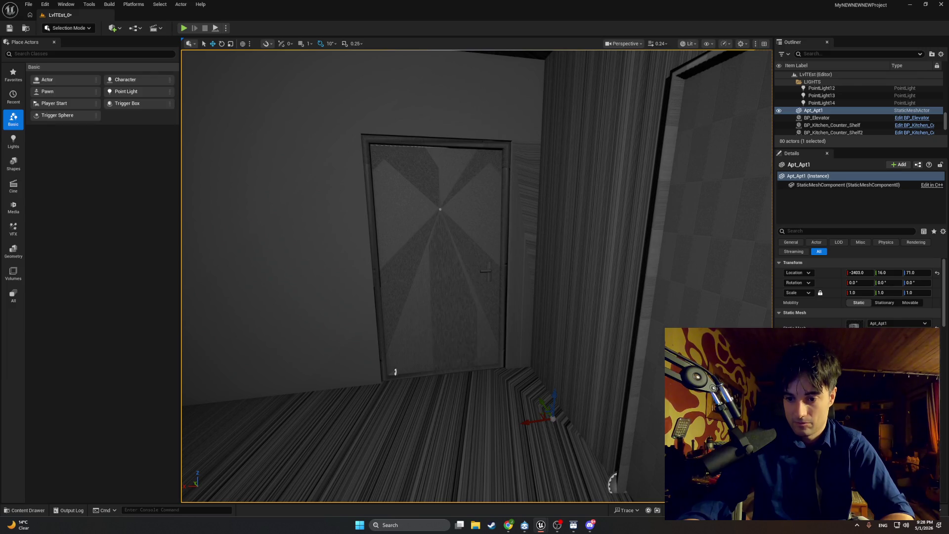
# Bring up BP_MasterSwingDoor's EventGraph and zoom in on the Event Tick yaw-clamp logic
pyautogui.click(572, 503)
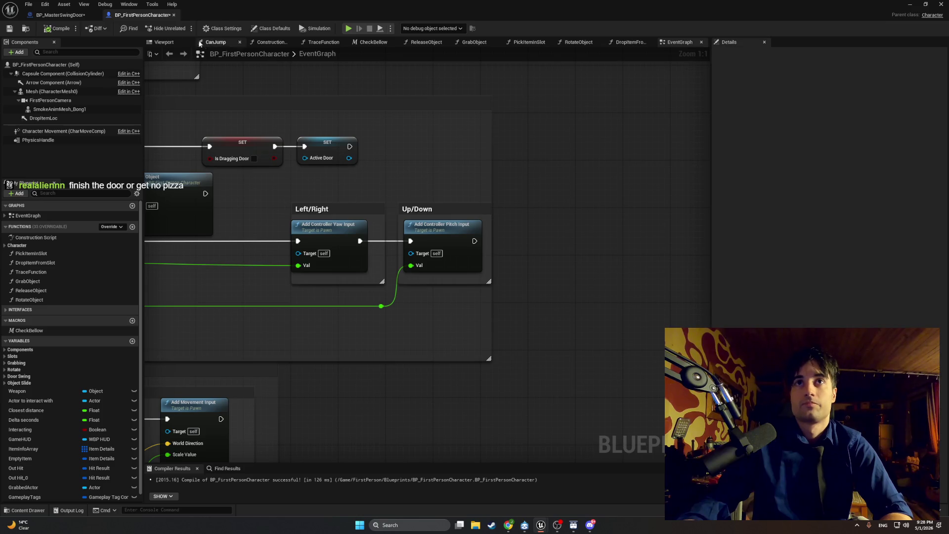
pyautogui.click(59, 15)
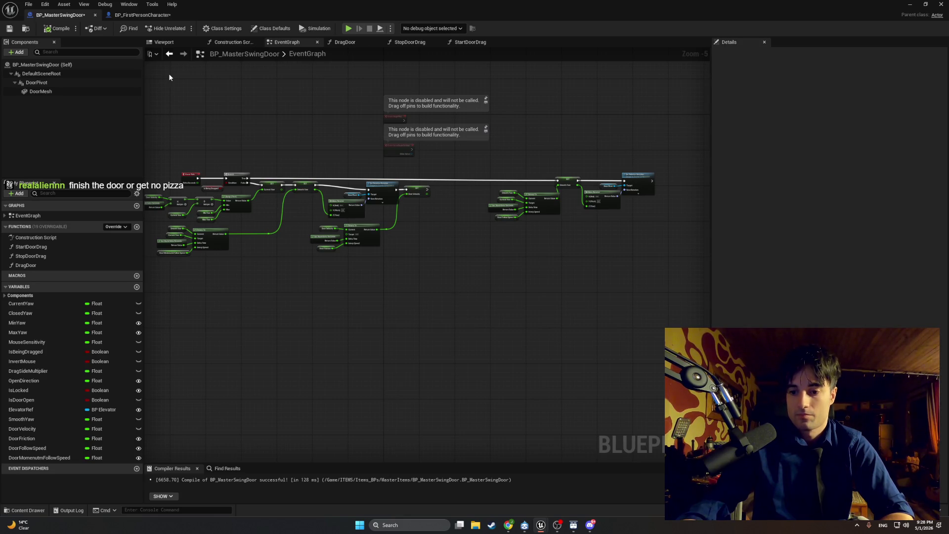
pyautogui.scroll(2, 261, 131)
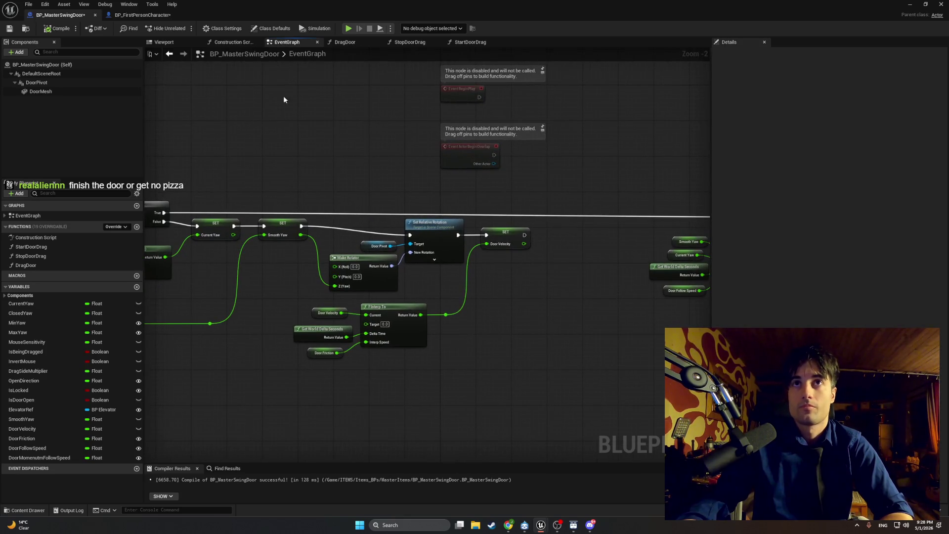
pyautogui.scroll(2, 424, 136)
pyautogui.scroll(1, 360, 222)
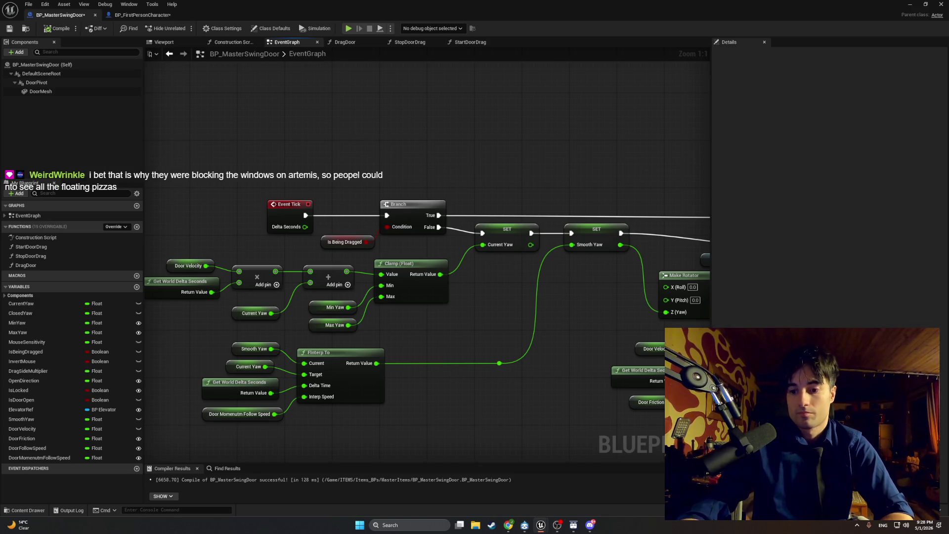
pyautogui.hotkey('alt', 'Tab')
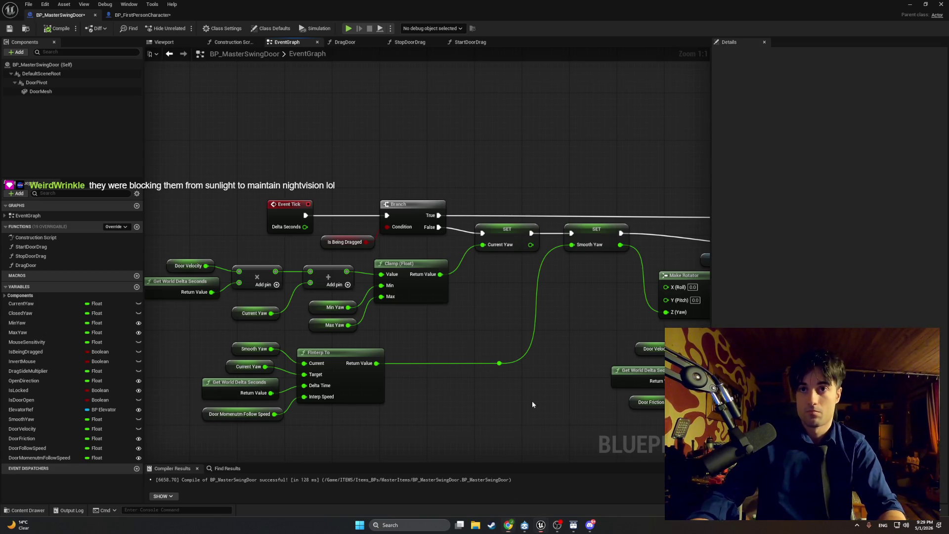
pyautogui.moveTo(533, 402); pyautogui.dragTo(531, 420)
pyautogui.press('super+shift+s')
pyautogui.moveTo(267, 170); pyautogui.dragTo(525, 340)
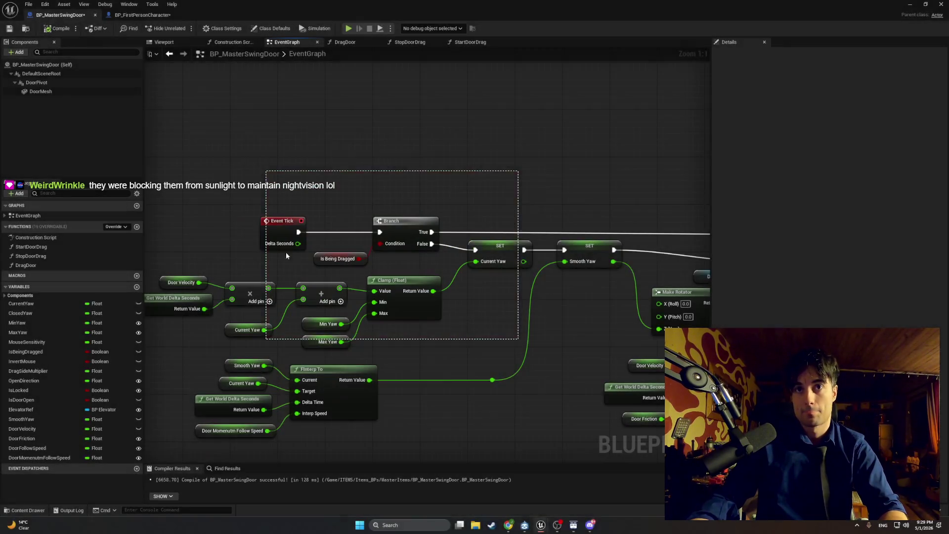
pyautogui.hotkey('alt', 'Tab')
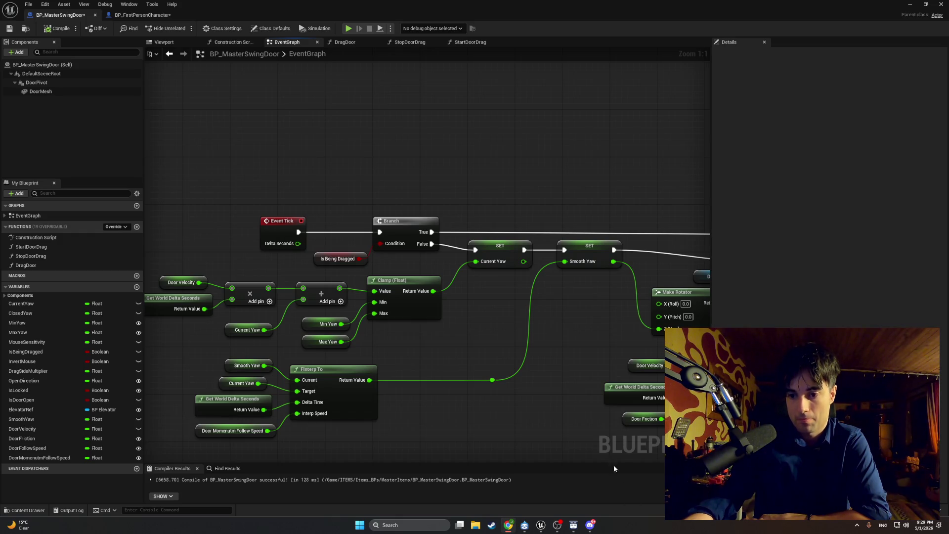
pyautogui.moveTo(532, 434)
pyautogui.mouseDown()
pyautogui.moveTo(482, 373)
pyautogui.moveTo(443, 384)
pyautogui.mouseUp()
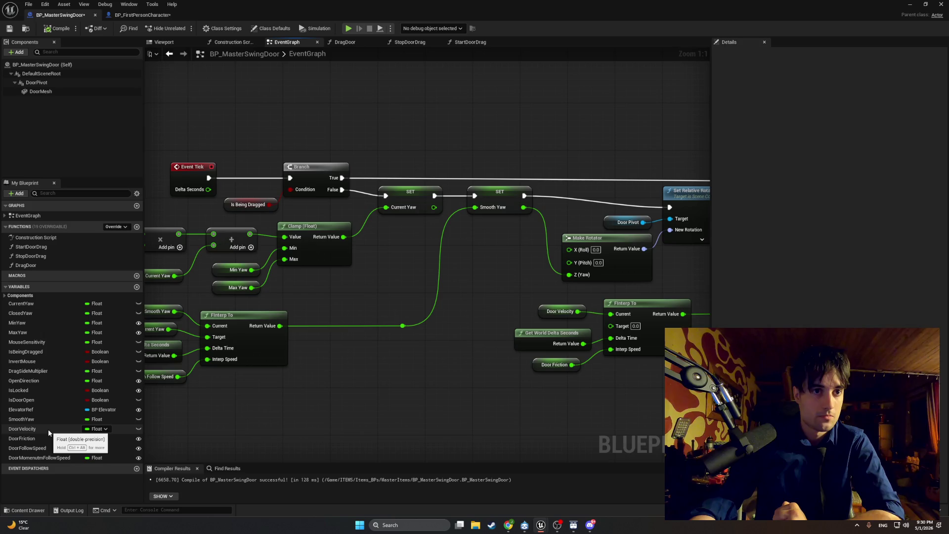
# Place a Door Velocity getter and wire it into a new Multiply node
pyautogui.moveTo(48, 429); pyautogui.dragTo(363, 418)
pyautogui.click(381, 434)
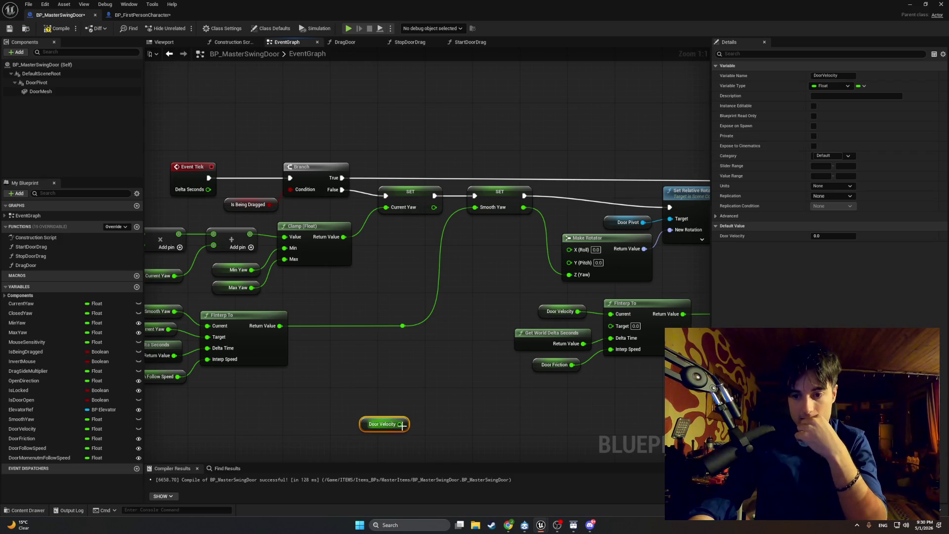
pyautogui.moveTo(400, 423); pyautogui.dragTo(434, 412)
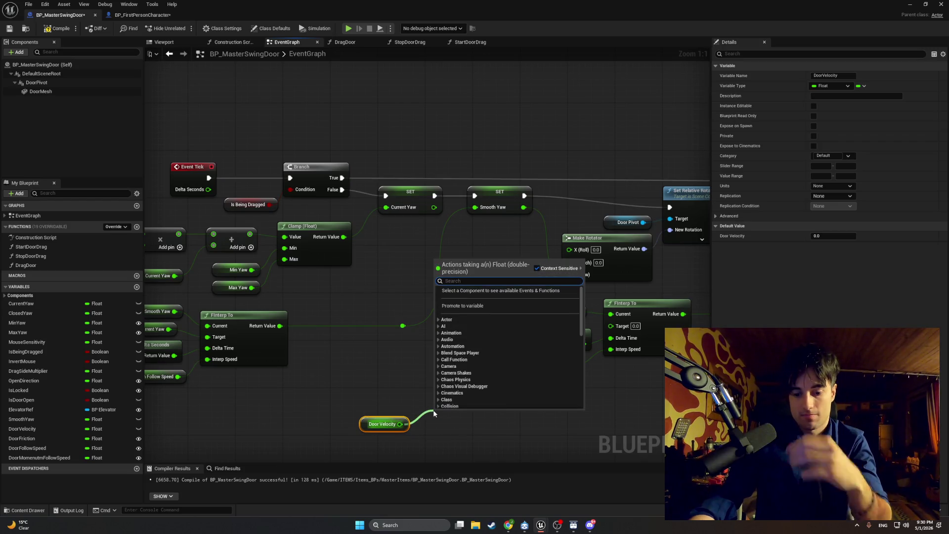
pyautogui.write('multi')
pyautogui.press('Return')
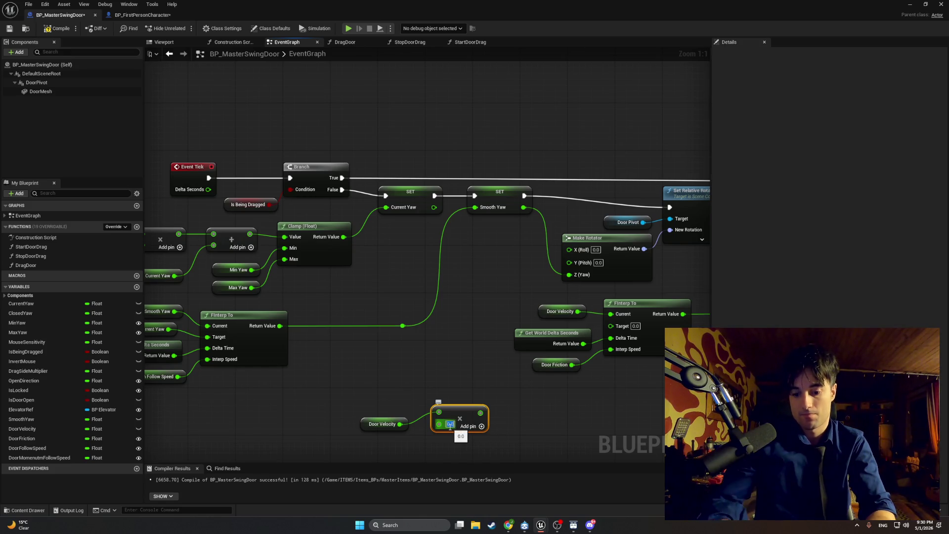
# Set the Multiply factor to 0.95 and move both nodes right under the FInterp To nodes
pyautogui.press('BackSpace')
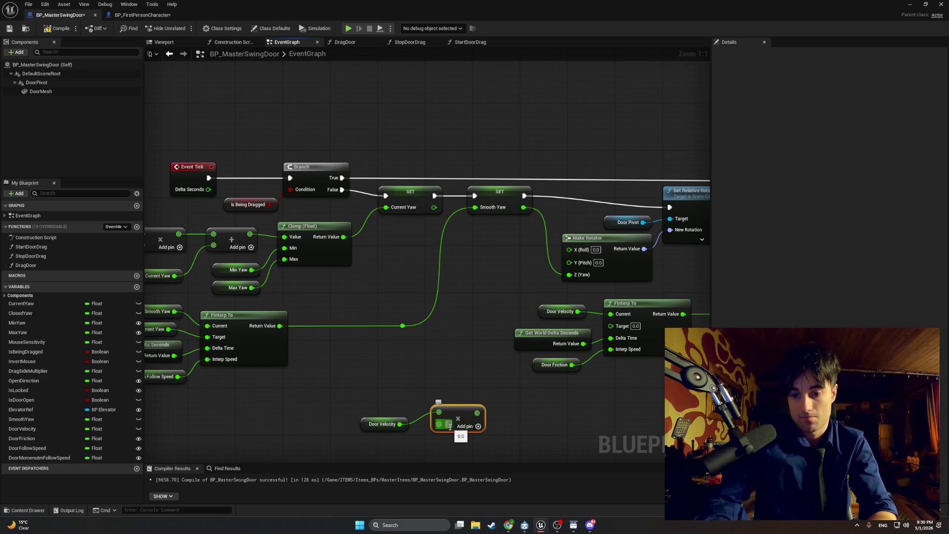
pyautogui.write('.95')
pyautogui.click(469, 385)
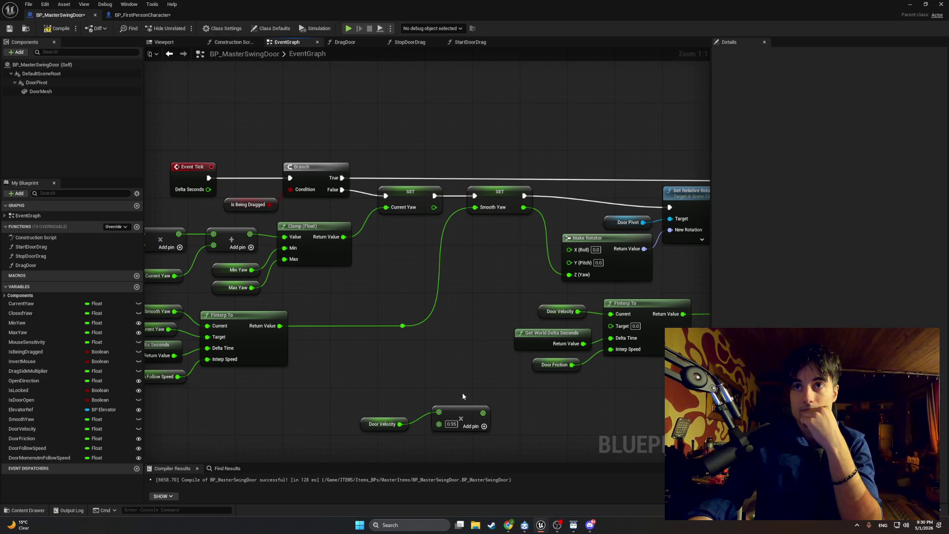
pyautogui.moveTo(462, 396)
pyautogui.mouseDown()
pyautogui.moveTo(323, 369)
pyautogui.moveTo(259, 439)
pyautogui.mouseUp()
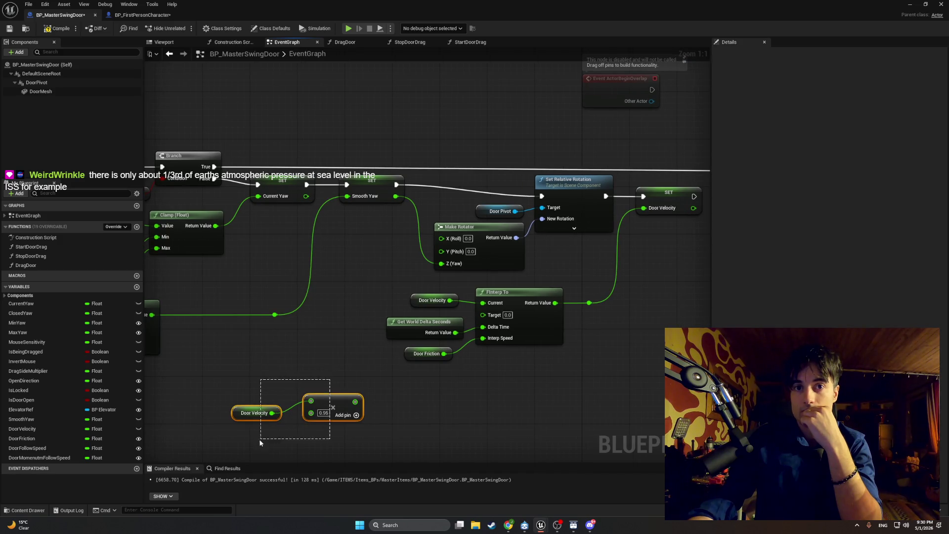
pyautogui.moveTo(310, 406)
pyautogui.mouseDown()
pyautogui.moveTo(506, 398)
pyautogui.moveTo(403, 370)
pyautogui.mouseUp()
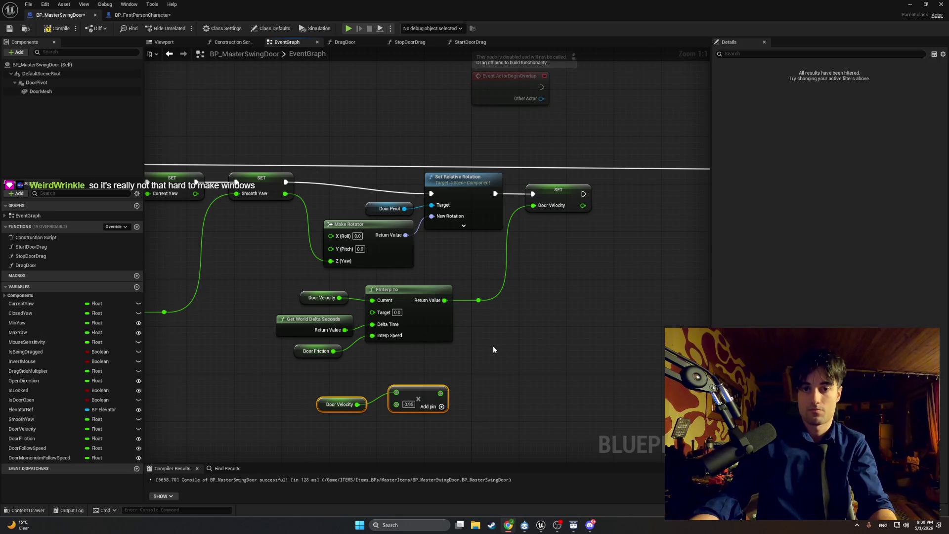
# Capture two screen snips of the door EventGraph
pyautogui.press('super+shift+s')
pyautogui.moveTo(604, 163)
pyautogui.mouseDown()
pyautogui.moveTo(276, 366)
pyautogui.moveTo(181, 372)
pyautogui.moveTo(300, 352)
pyautogui.mouseUp()
pyautogui.press('super+shift+s')
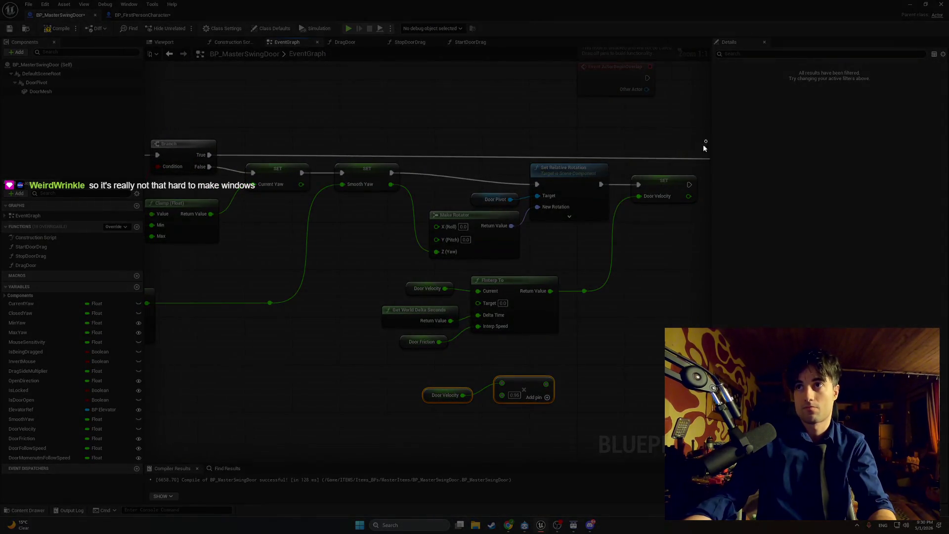
pyautogui.moveTo(706, 142)
pyautogui.mouseDown()
pyautogui.moveTo(256, 339)
pyautogui.moveTo(144, 346)
pyautogui.moveTo(151, 358)
pyautogui.mouseUp()
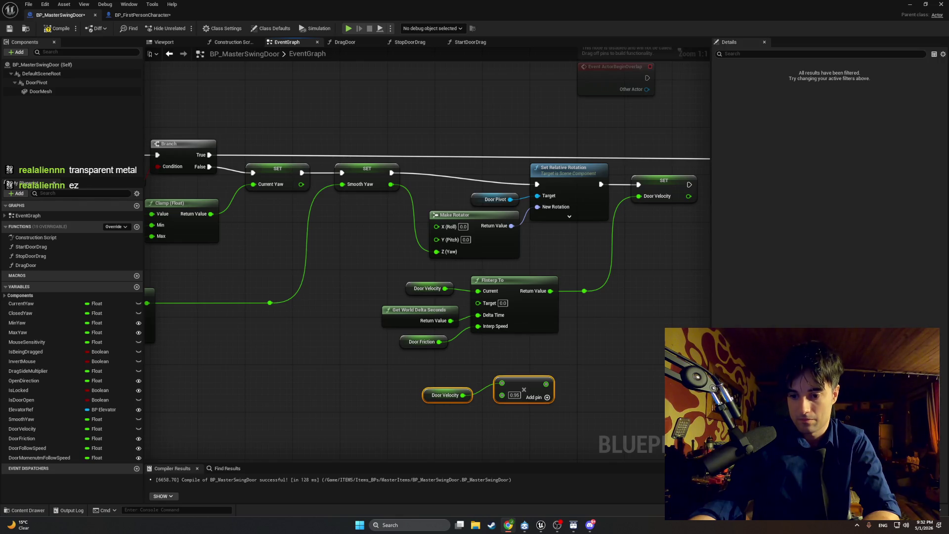
# Inspect the Door Friction node, compile BP_MasterSwingDoor, and bring up the StartDoorDrag graph
pyautogui.click(422, 342)
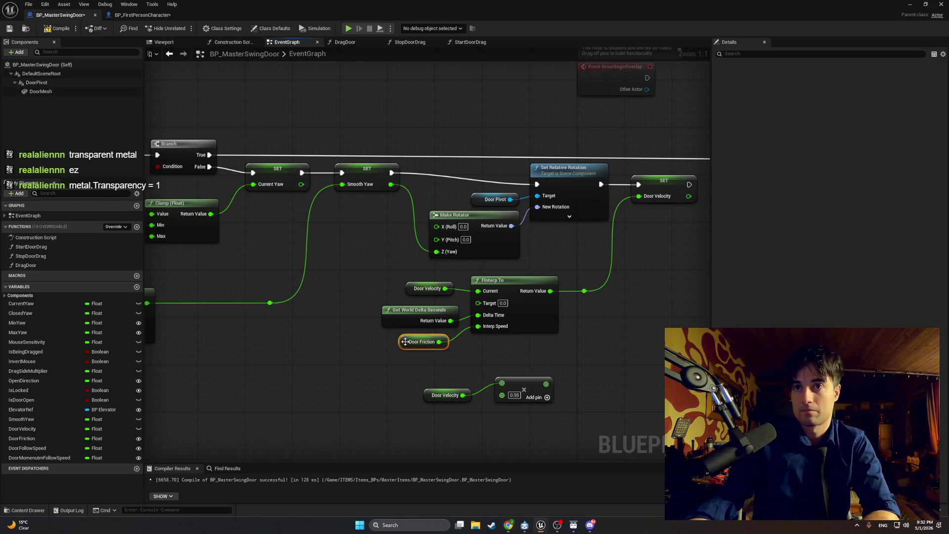
pyautogui.click(628, 322)
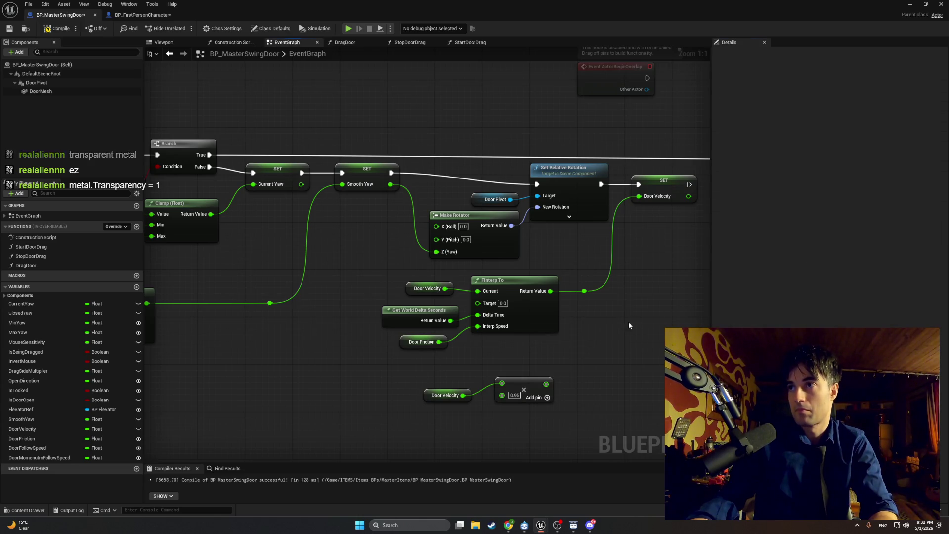
pyautogui.click(58, 29)
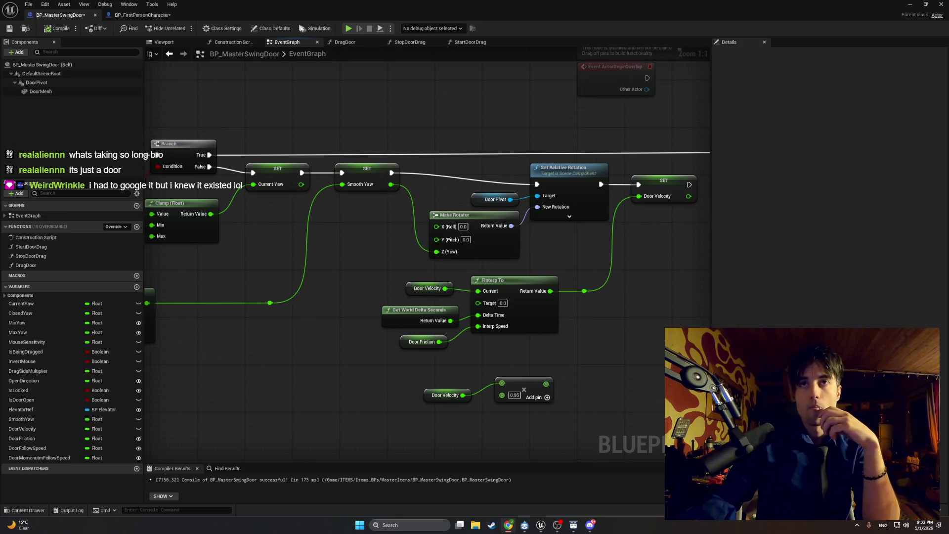
pyautogui.click(467, 42)
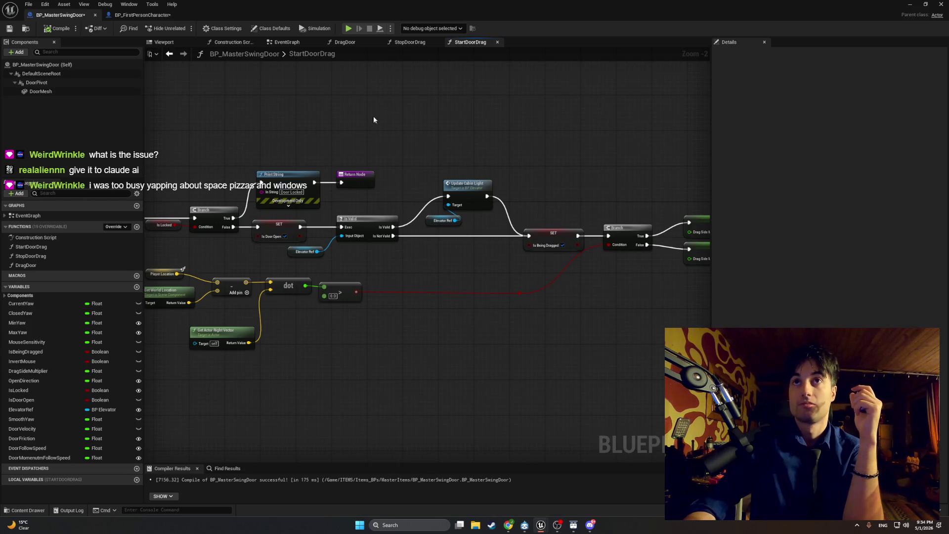
# Show StopDoorDrag zoomed in on the absolute-yaw branch that sets Is Door Open
pyautogui.click(408, 44)
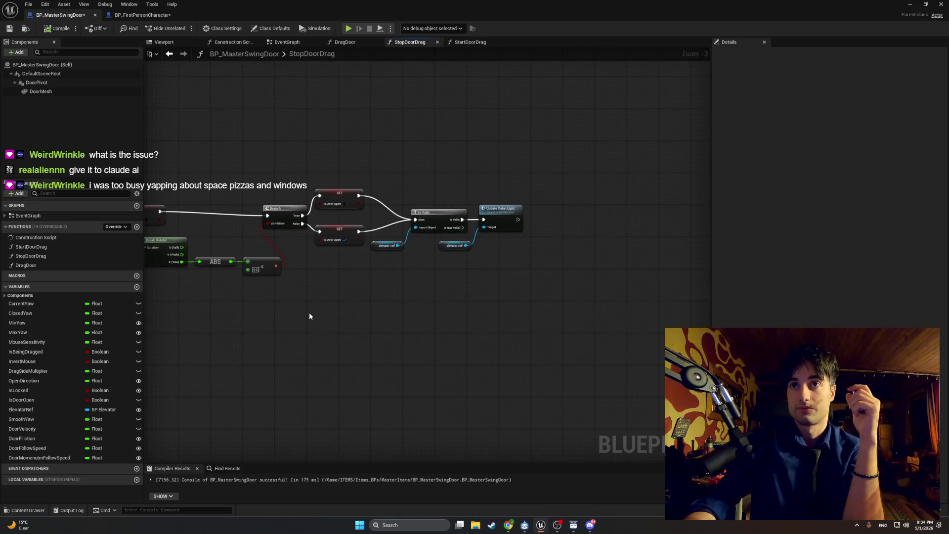
pyautogui.scroll(1, 321, 310)
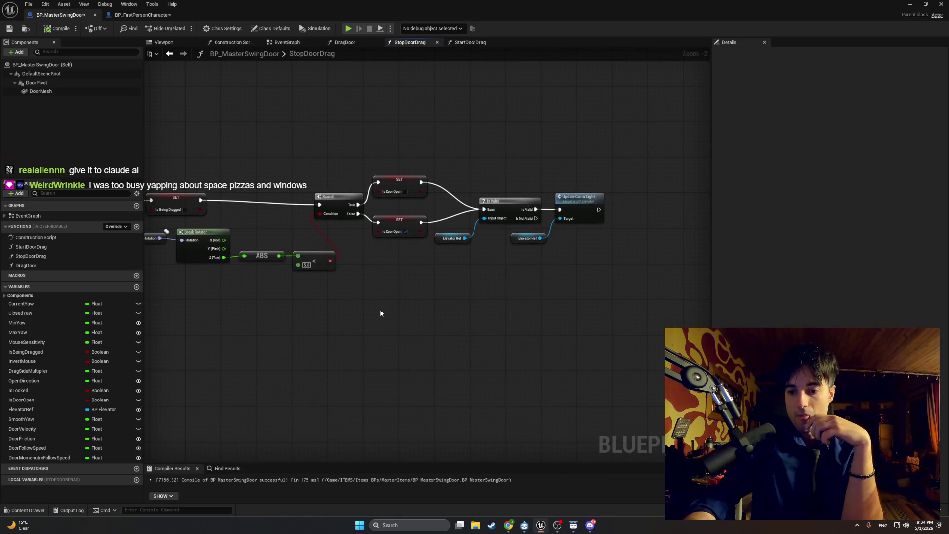
pyautogui.moveTo(380, 313); pyautogui.dragTo(386, 313)
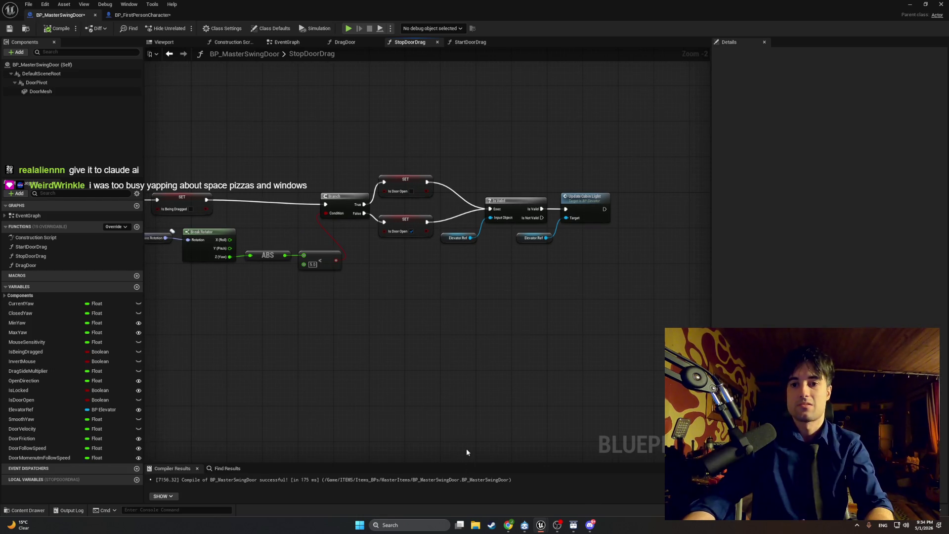
# Add a float variable named ReleaseBoost and compile the blueprint
pyautogui.click(136, 286)
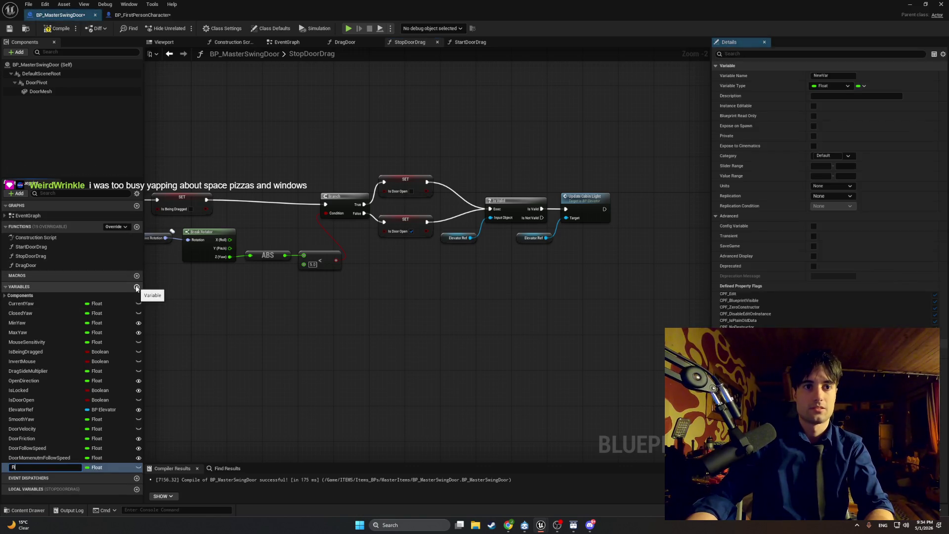
pyautogui.write('ReleaseBoost')
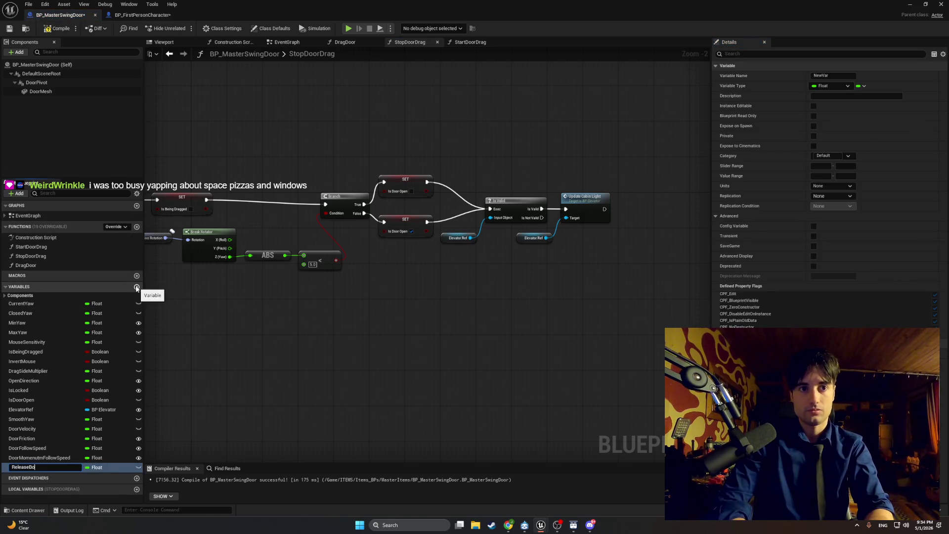
pyautogui.press('Return')
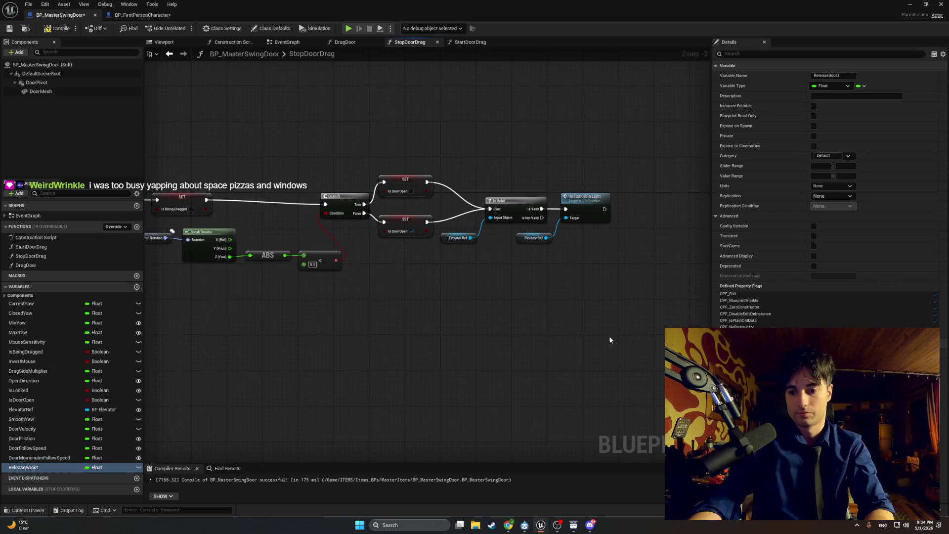
pyautogui.click(50, 467)
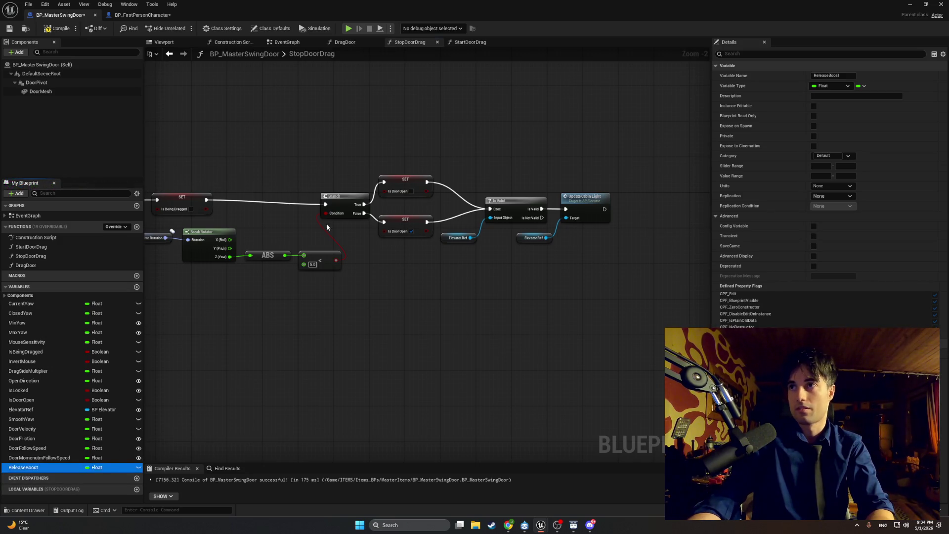
pyautogui.click(57, 28)
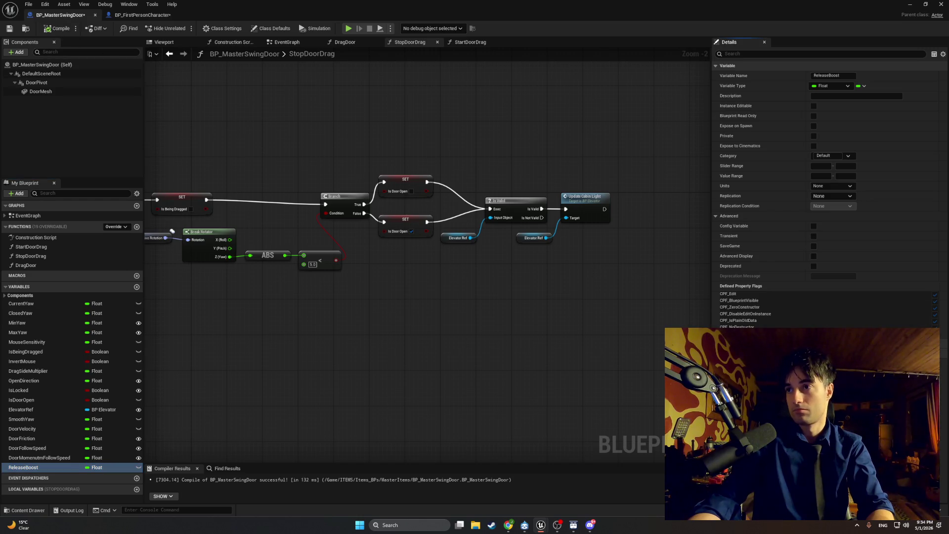
# Zoom the StopDoorDrag graph and place a Get Door Velocity node in it
pyautogui.press('F7')
pyautogui.scroll(2, 145, 261)
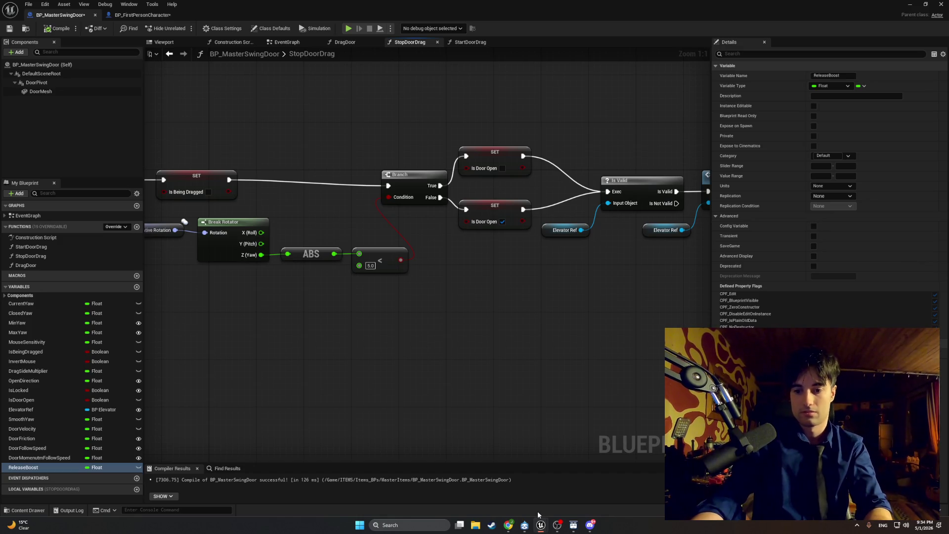
pyautogui.rightClick(300, 345)
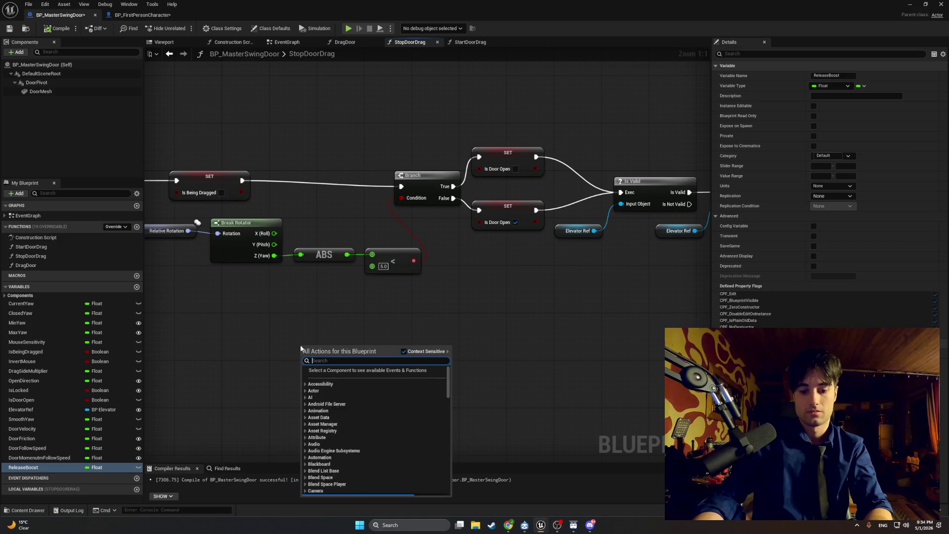
pyautogui.write('get door velocity')
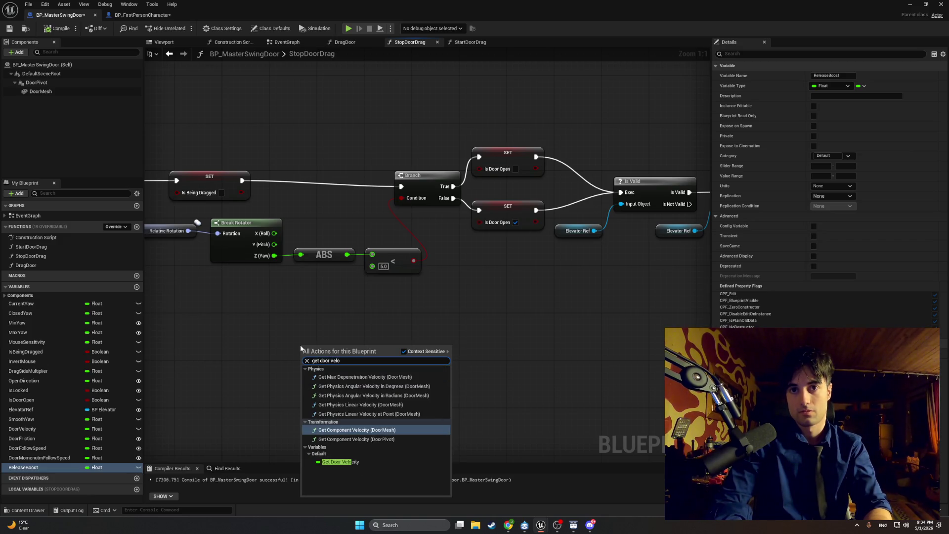
pyautogui.click(331, 462)
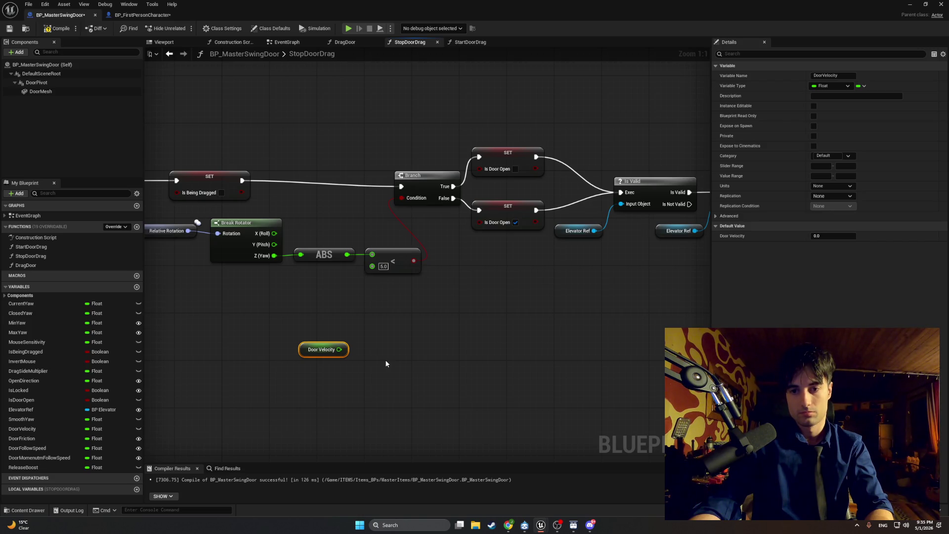
# Add a Multiply node fed by Door Velocity and add a Release Boost getter
pyautogui.rightClick(370, 363)
pyautogui.write('mu')
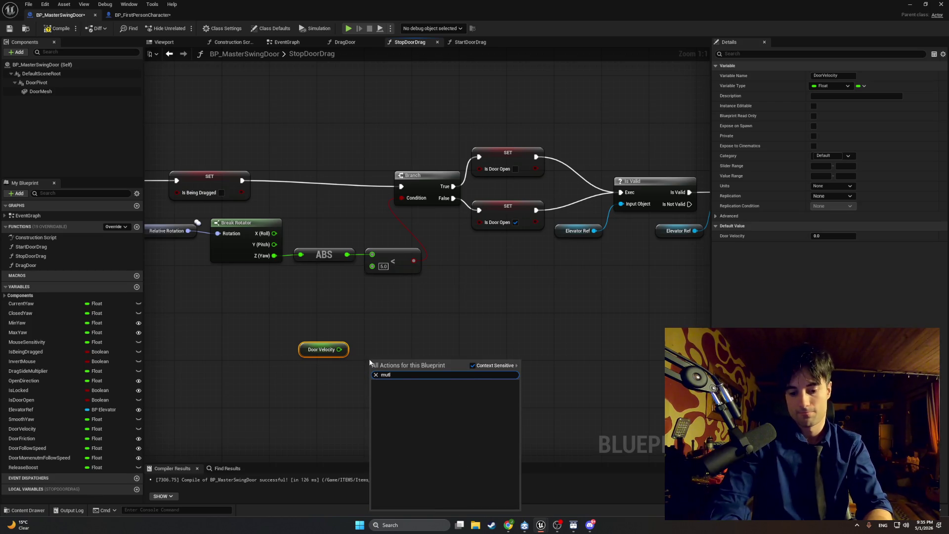
pyautogui.write('l')
pyautogui.press('Return')
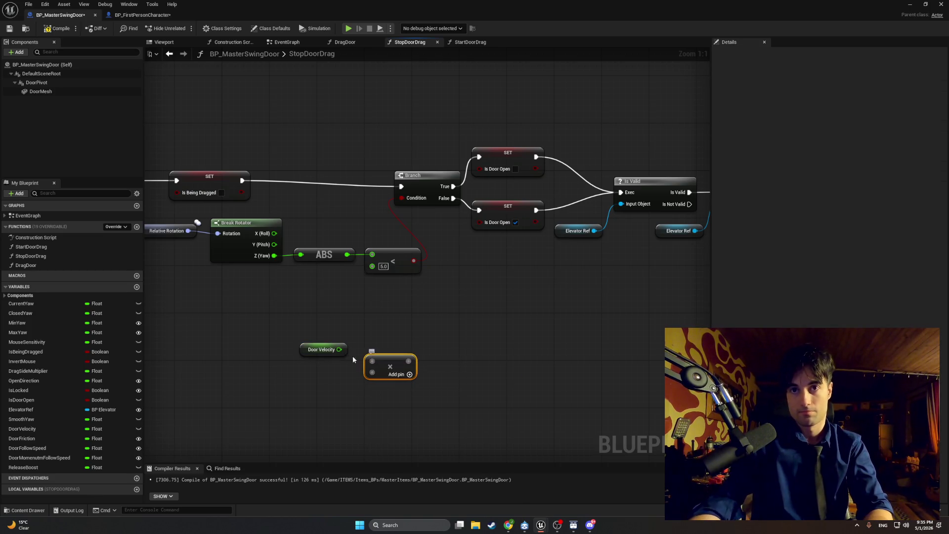
pyautogui.moveTo(339, 349); pyautogui.dragTo(372, 361)
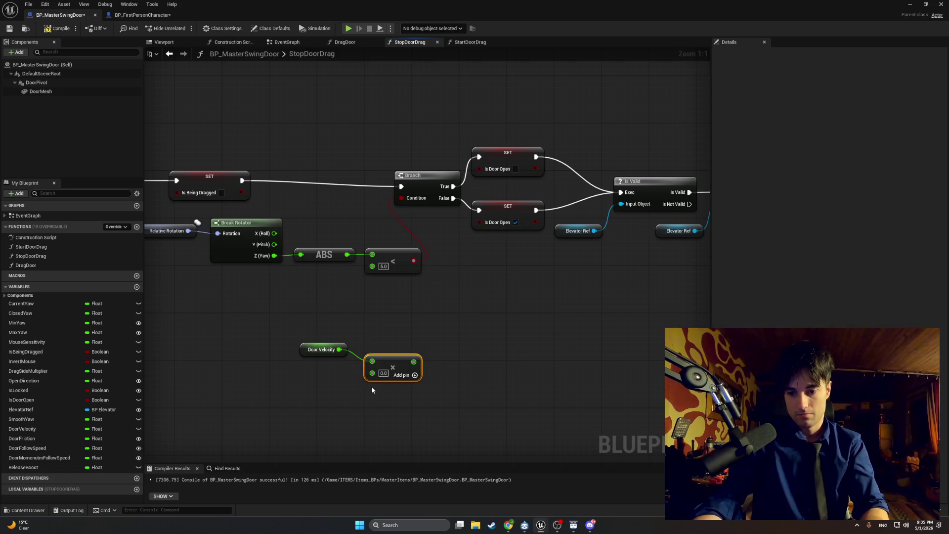
pyautogui.moveTo(24, 467)
pyautogui.mouseDown()
pyautogui.moveTo(296, 384)
pyautogui.moveTo(372, 385)
pyautogui.moveTo(373, 373)
pyautogui.mouseUp()
pyautogui.click(303, 391)
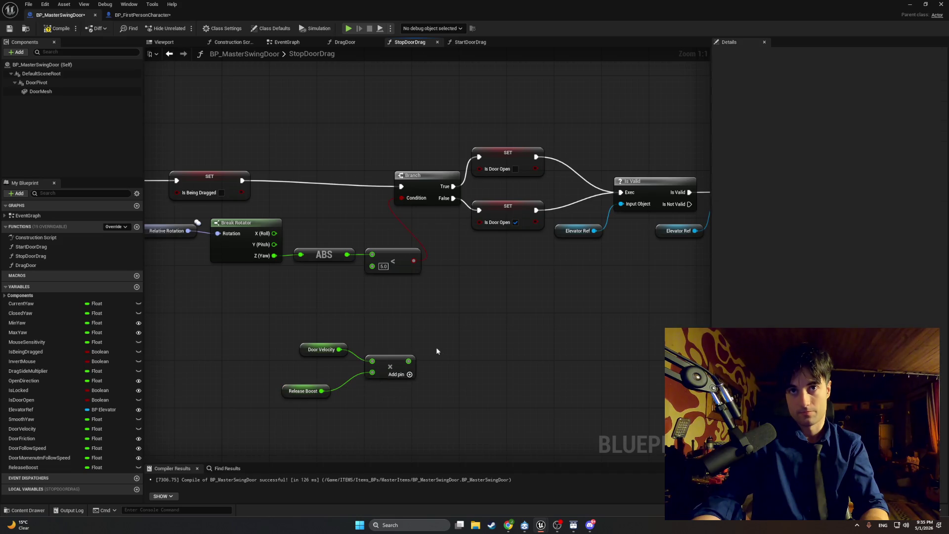
# Add SET Door Velocity beside the Branch, chained between SET Is Being Dragged and Branch
pyautogui.rightClick(466, 357)
pyautogui.write('set door velo')
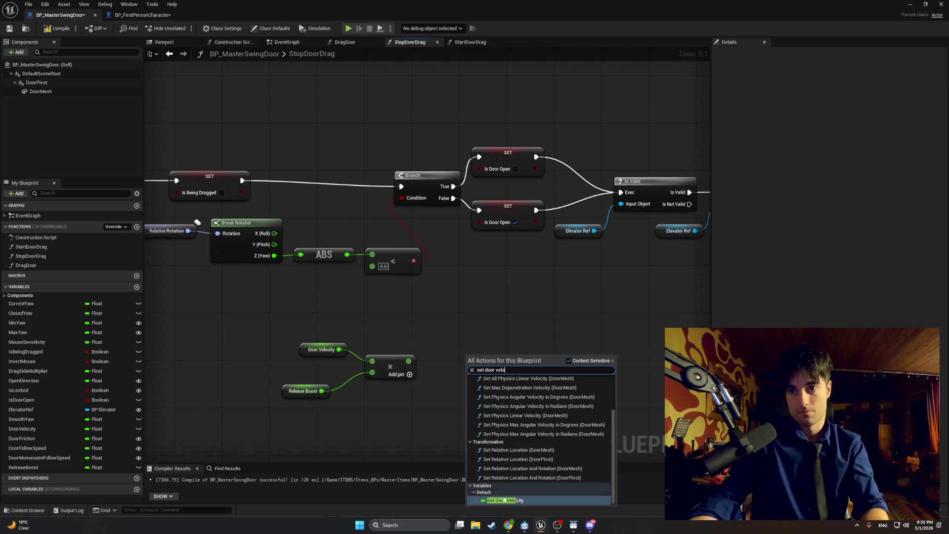
pyautogui.click(495, 469)
pyautogui.moveTo(484, 383)
pyautogui.mouseDown()
pyautogui.moveTo(418, 299)
pyautogui.moveTo(320, 206)
pyautogui.mouseUp()
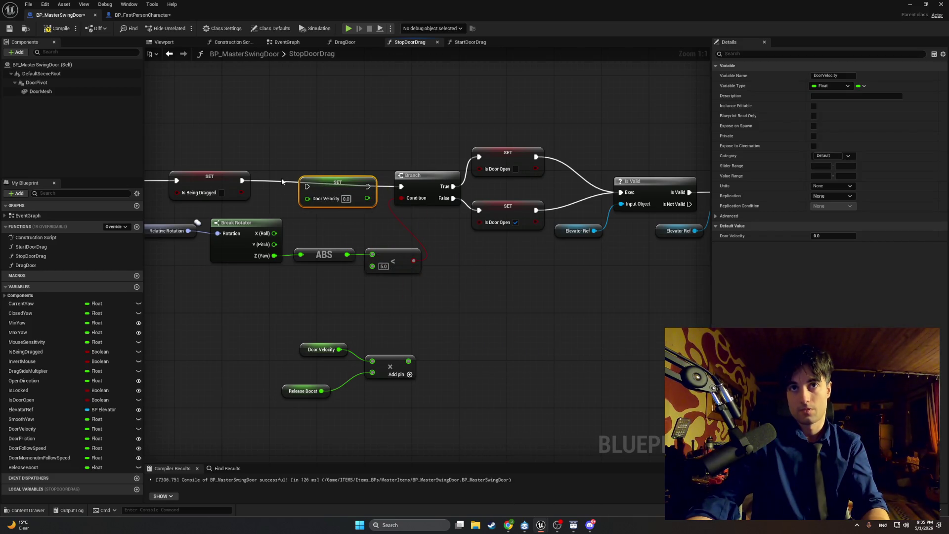
pyautogui.click(279, 184)
pyautogui.moveTo(242, 181)
pyautogui.mouseDown()
pyautogui.moveTo(316, 193)
pyautogui.moveTo(307, 186)
pyautogui.mouseUp()
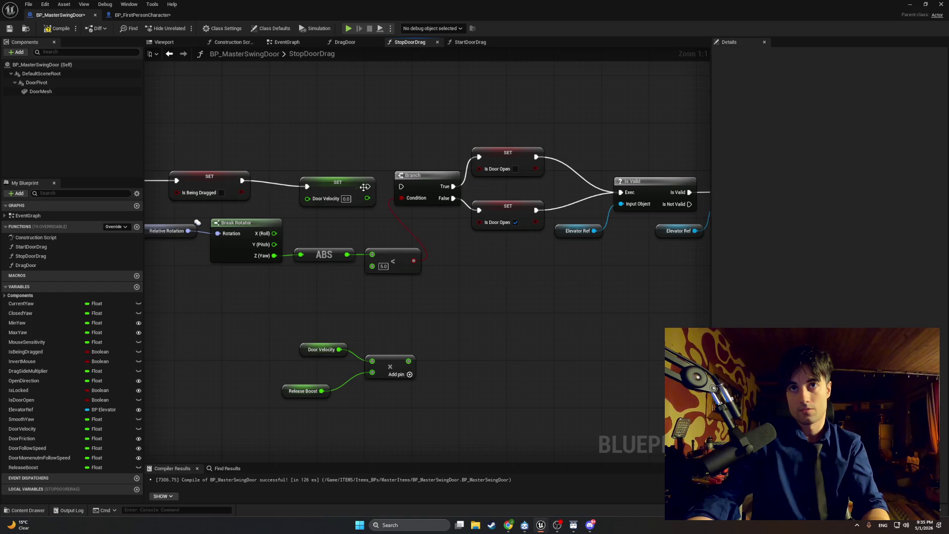
pyautogui.moveTo(368, 189); pyautogui.dragTo(402, 186)
# Move the rotation comparison nodes lower and plug the Door Velocity × Release Boost product into SET Door Velocity
pyautogui.moveTo(530, 277); pyautogui.dragTo(179, 217)
pyautogui.moveTo(337, 222); pyautogui.dragTo(343, 281)
pyautogui.moveTo(408, 334)
pyautogui.mouseDown()
pyautogui.moveTo(509, 387)
pyautogui.moveTo(381, 220)
pyautogui.moveTo(380, 245)
pyautogui.moveTo(445, 227)
pyautogui.moveTo(423, 198)
pyautogui.mouseUp()
pyautogui.moveTo(304, 221)
pyautogui.mouseDown()
pyautogui.moveTo(323, 238)
pyautogui.moveTo(297, 225)
pyautogui.mouseUp()
pyautogui.click(306, 237)
pyautogui.moveTo(275, 264); pyautogui.dragTo(302, 246)
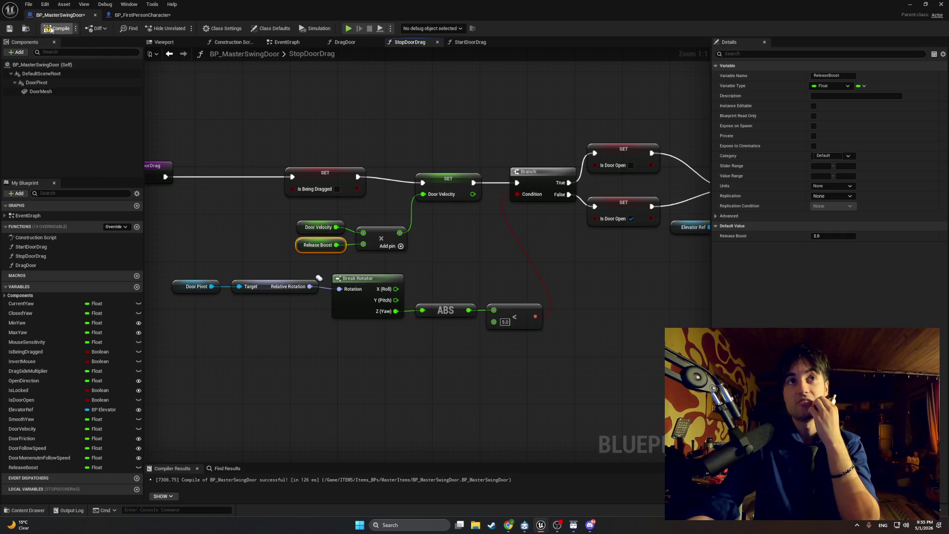
# Play the level and push and release the door open and shut several times
pyautogui.hotkey('alt', 'Tab')
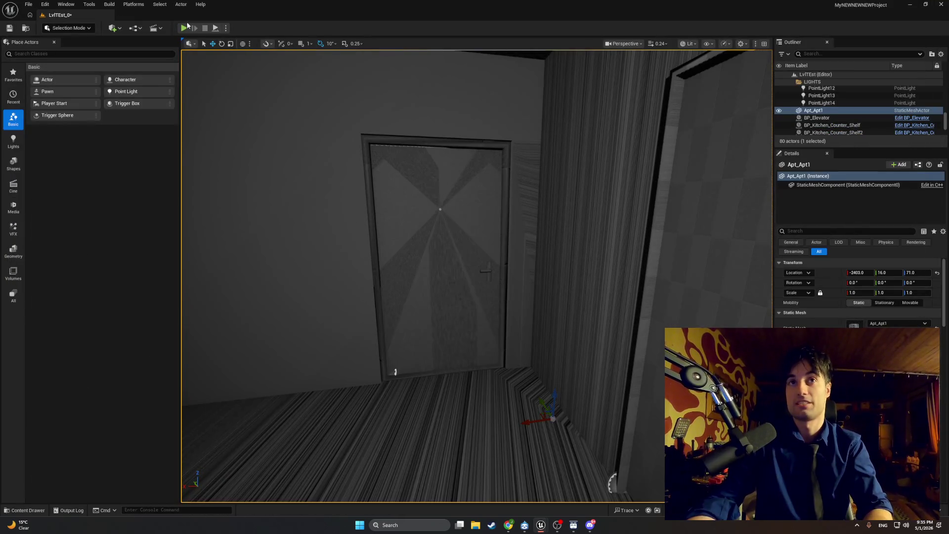
pyautogui.click(183, 27)
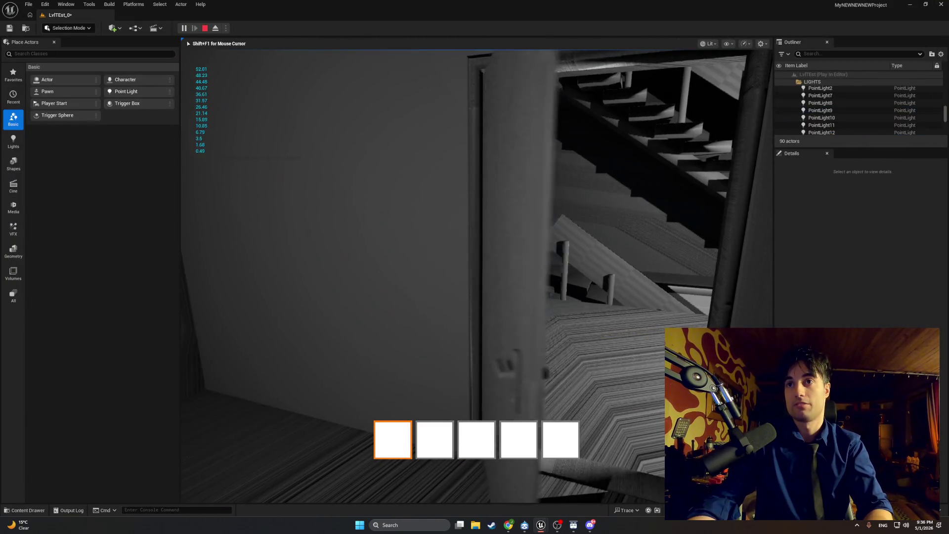
pyautogui.press('e')
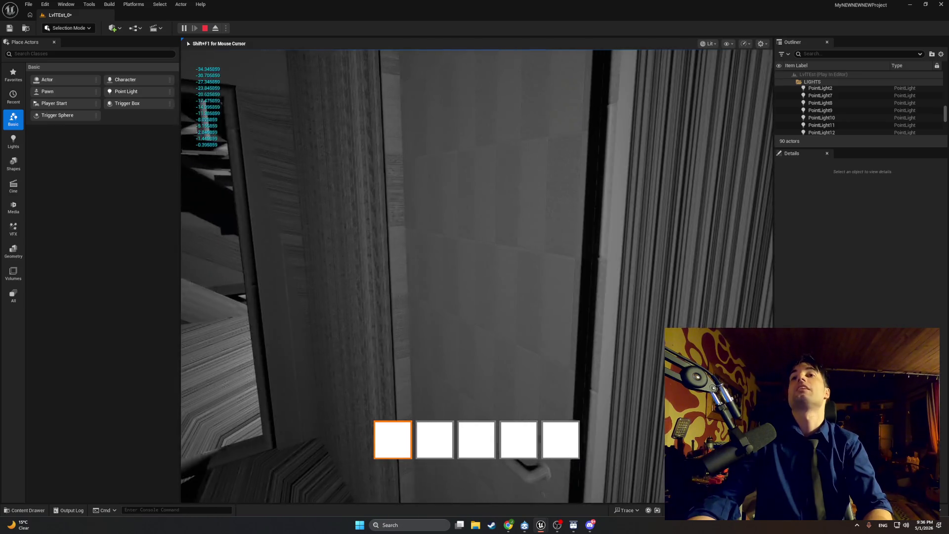
pyautogui.press('e')
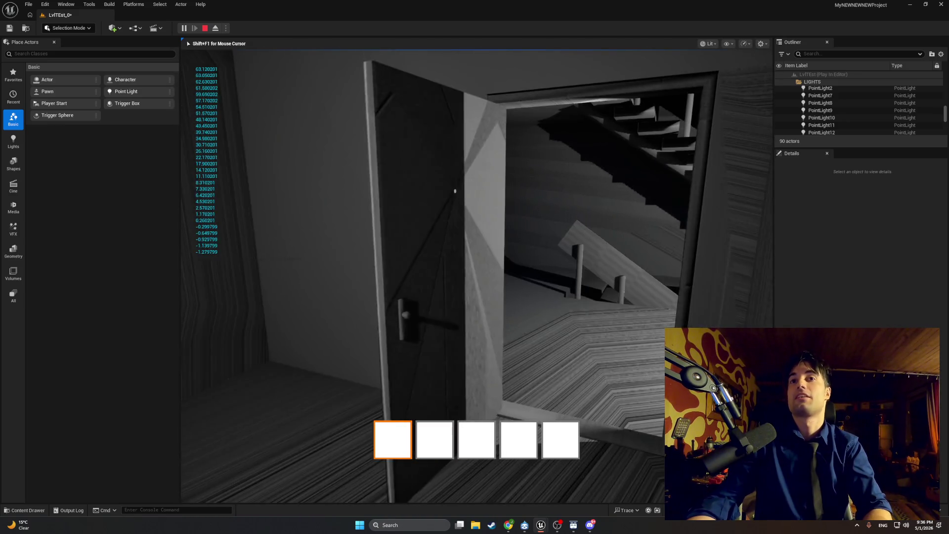
pyautogui.press('e')
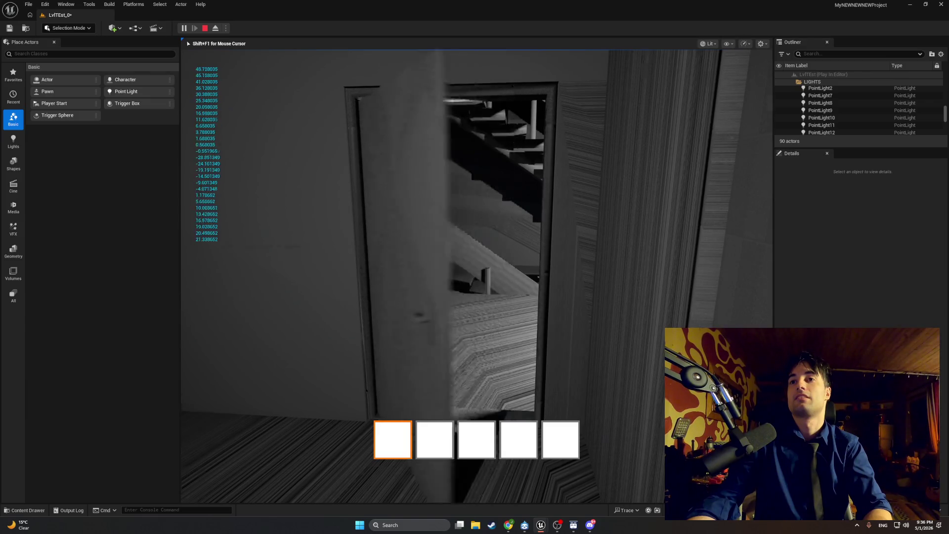
pyautogui.press('e')
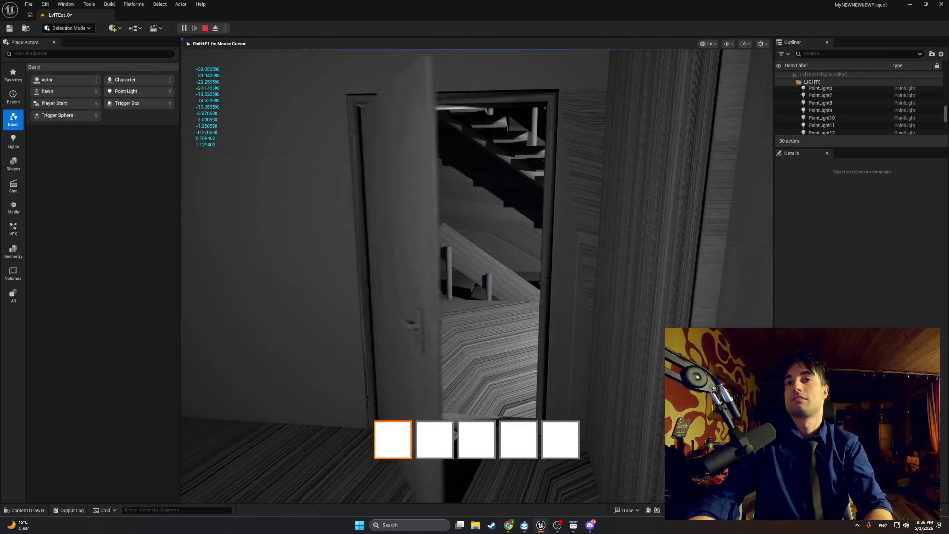
pyautogui.press('e')
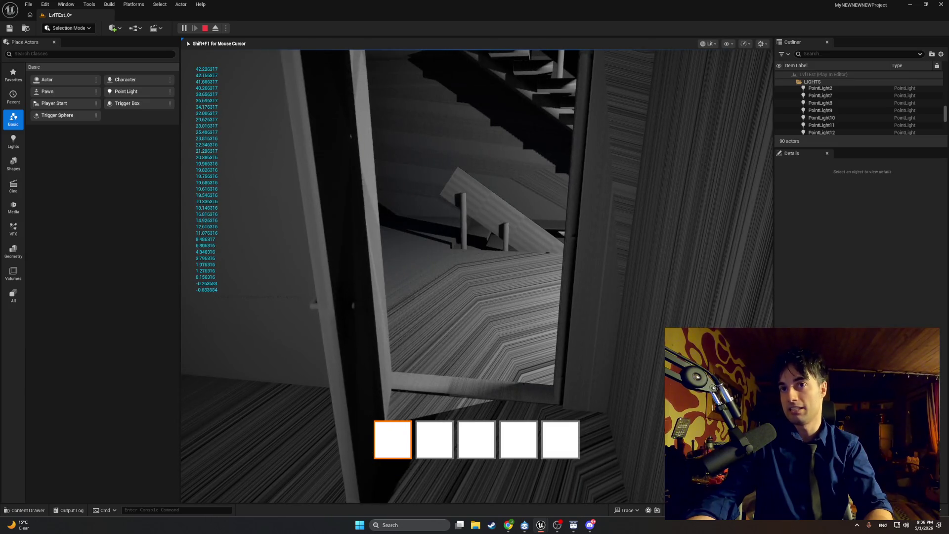
pyautogui.press('e')
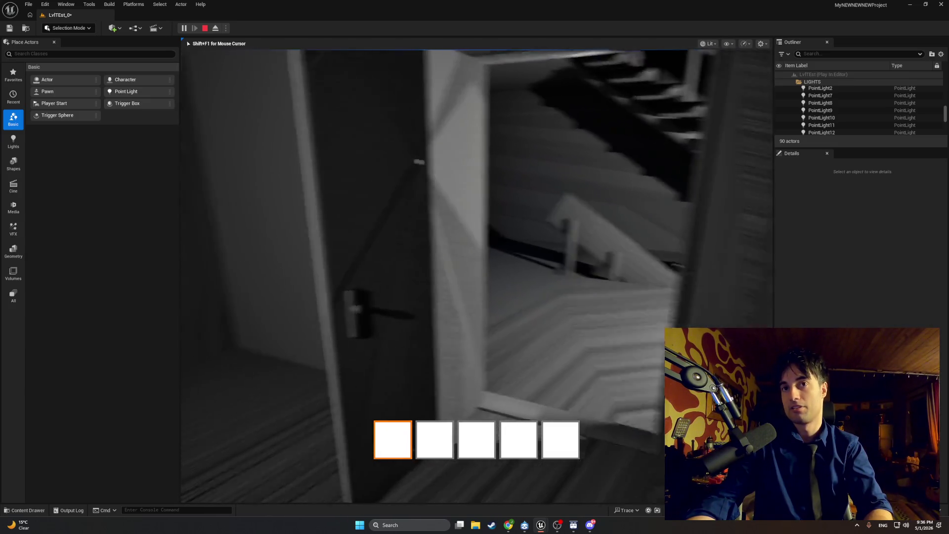
# Keep swinging the door open and closed toward the staircase, then stop the play session
pyautogui.press('e')
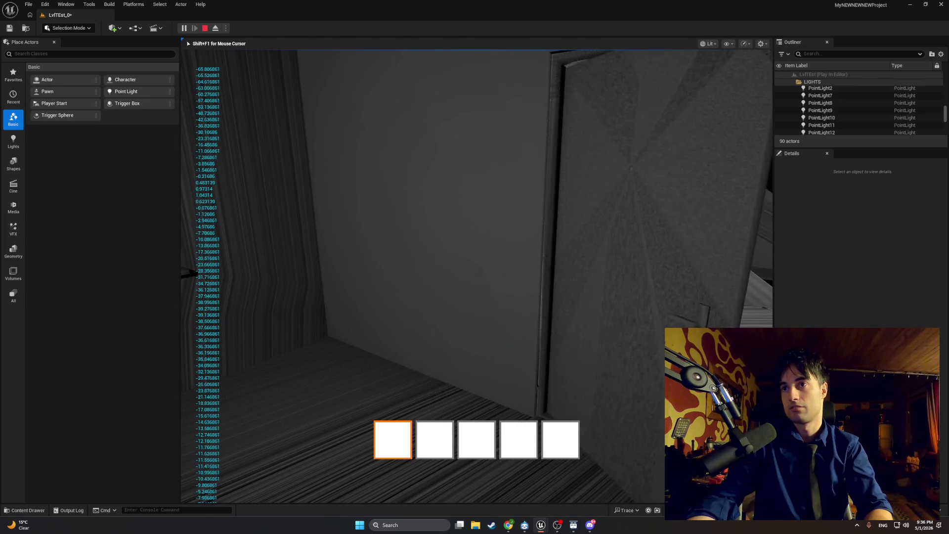
pyautogui.press('e')
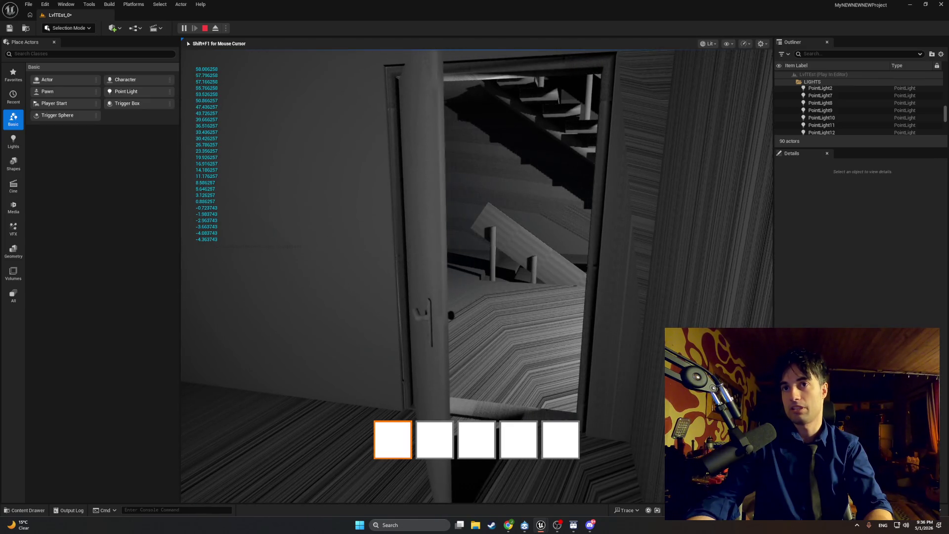
pyautogui.press('e')
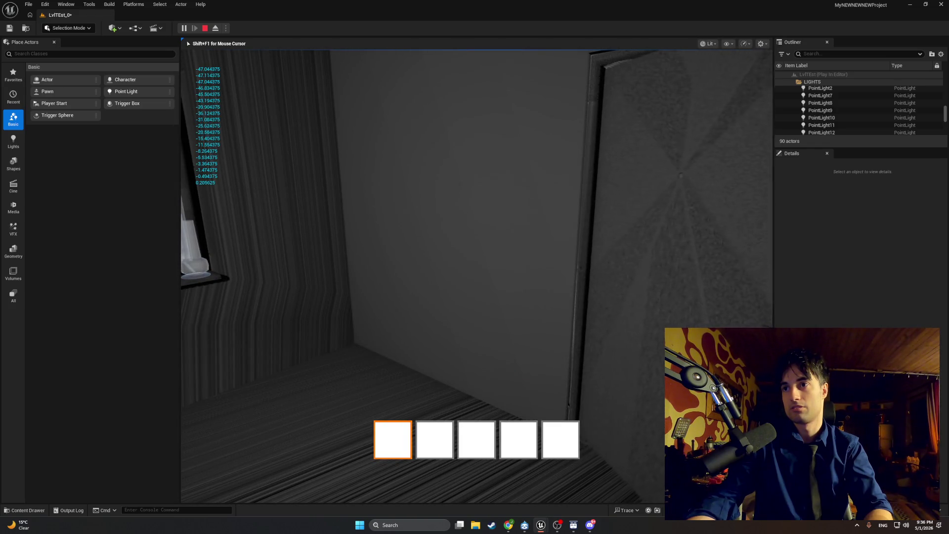
pyautogui.press('e')
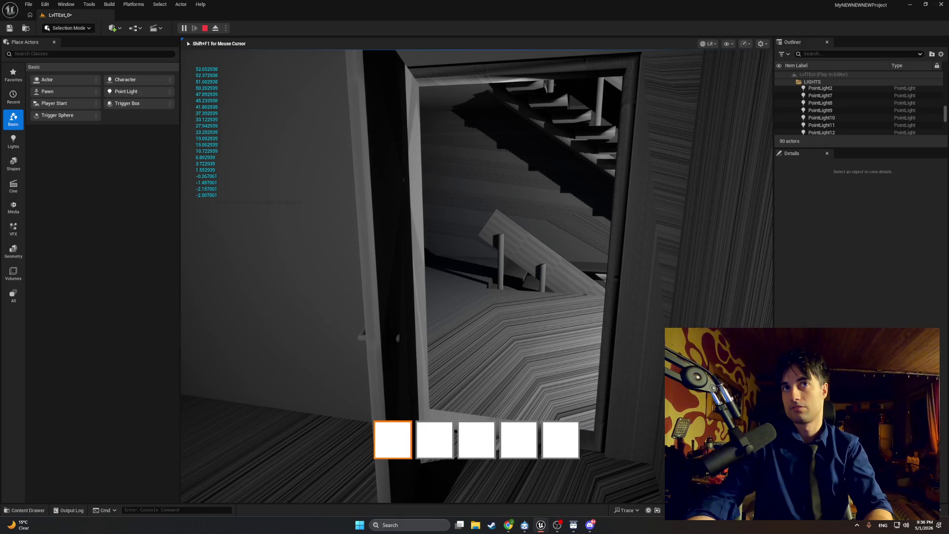
pyautogui.press('e')
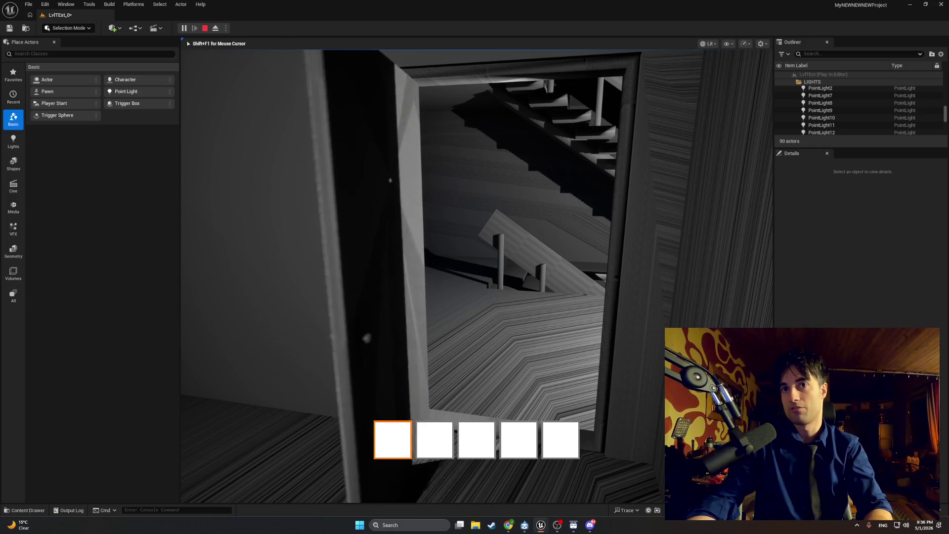
pyautogui.press('w')
pyautogui.press('e')
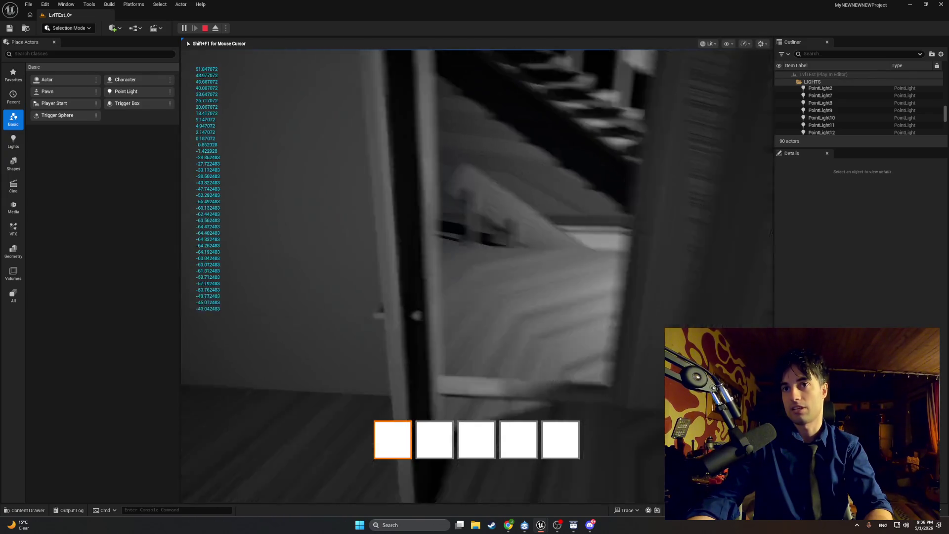
pyautogui.press('Escape')
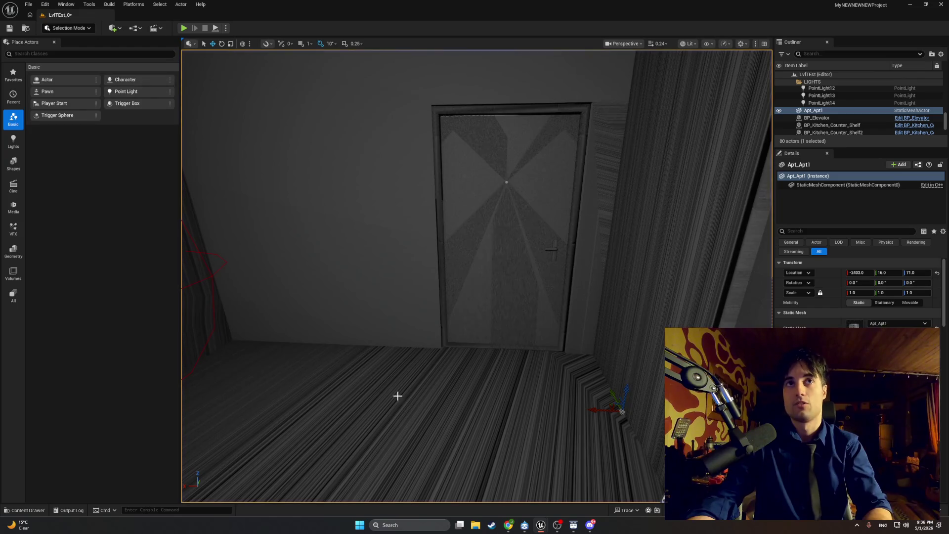
# Set Release Boost's default to 10, recompile BP_MasterSwingDoor, and start a new play session
pyautogui.moveTo(548, 525)
pyautogui.click(558, 502)
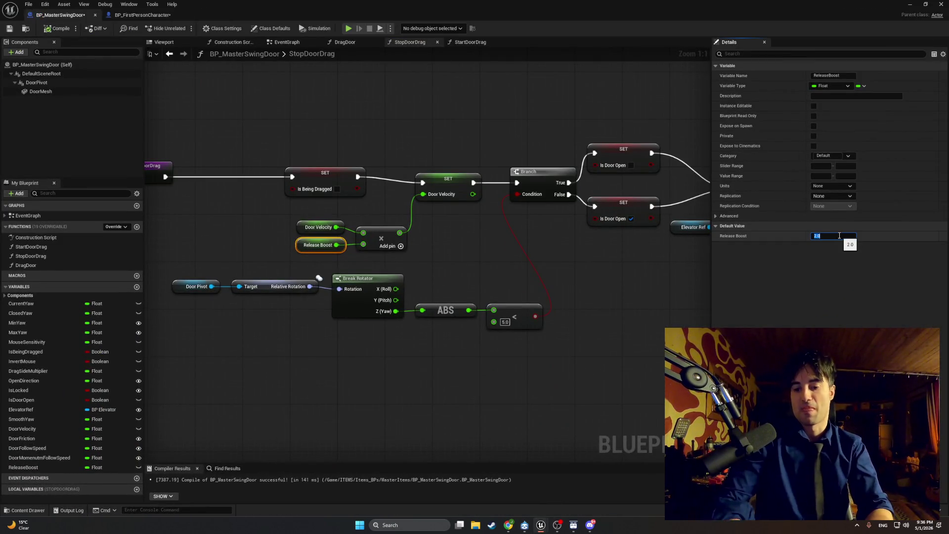
pyautogui.write('10')
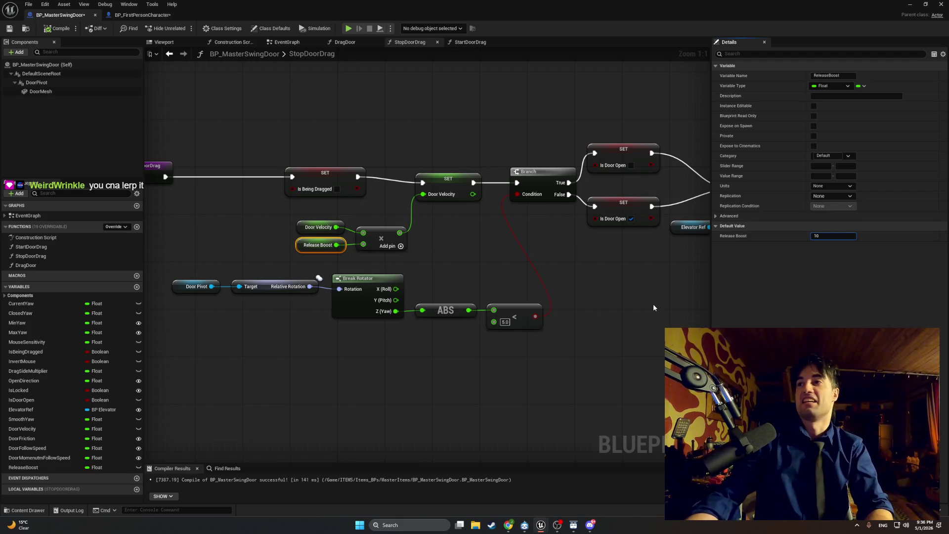
pyautogui.click(653, 303)
pyautogui.click(58, 28)
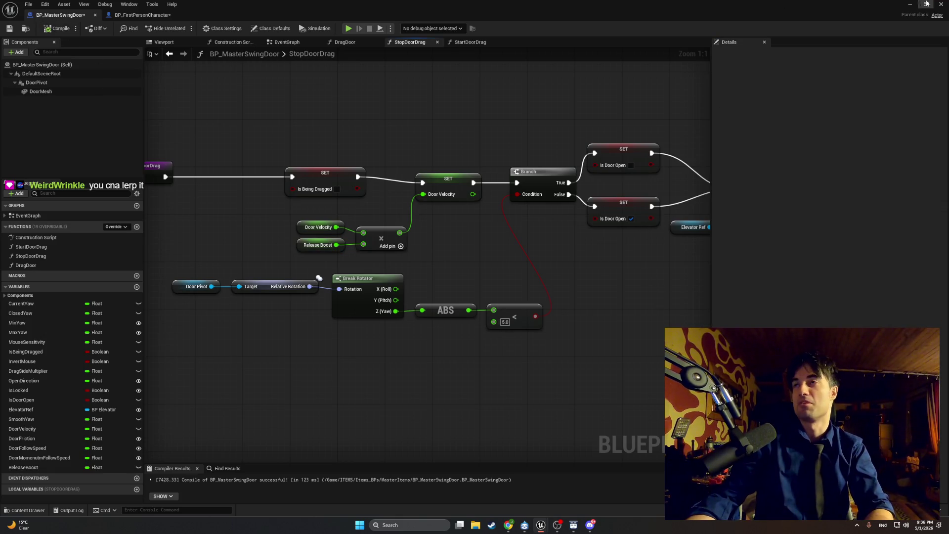
pyautogui.hotkey('alt', 'p')
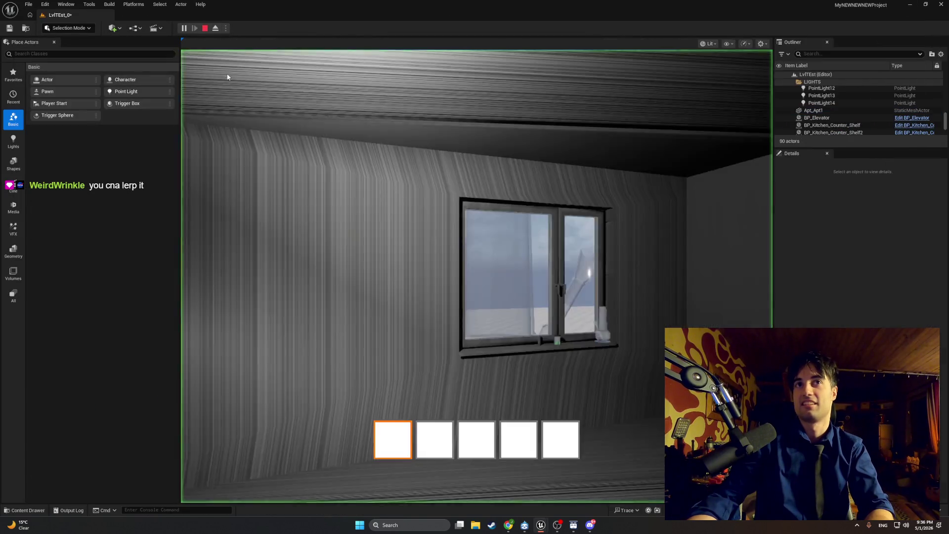
# Push and release the door repeatedly with Release Boost at 10, then end the play session
pyautogui.click(228, 77)
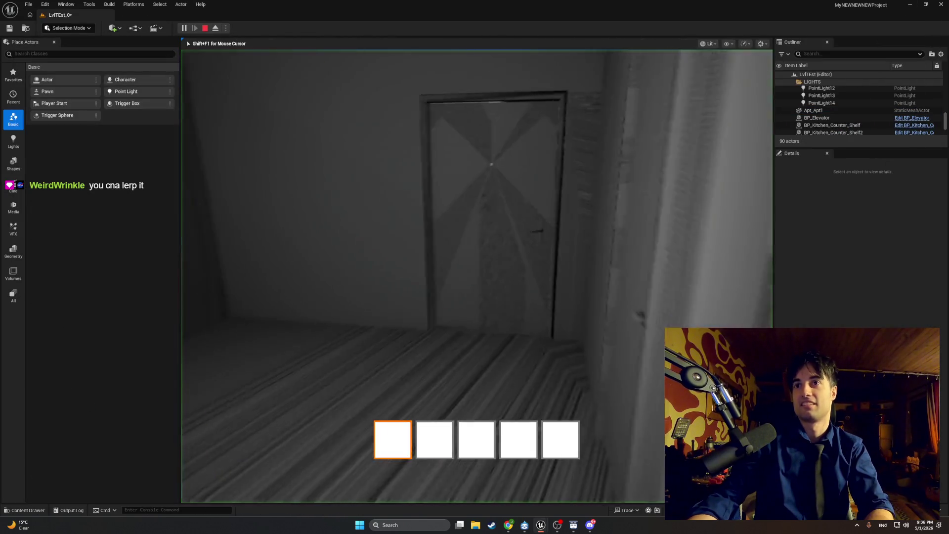
pyautogui.press('e')
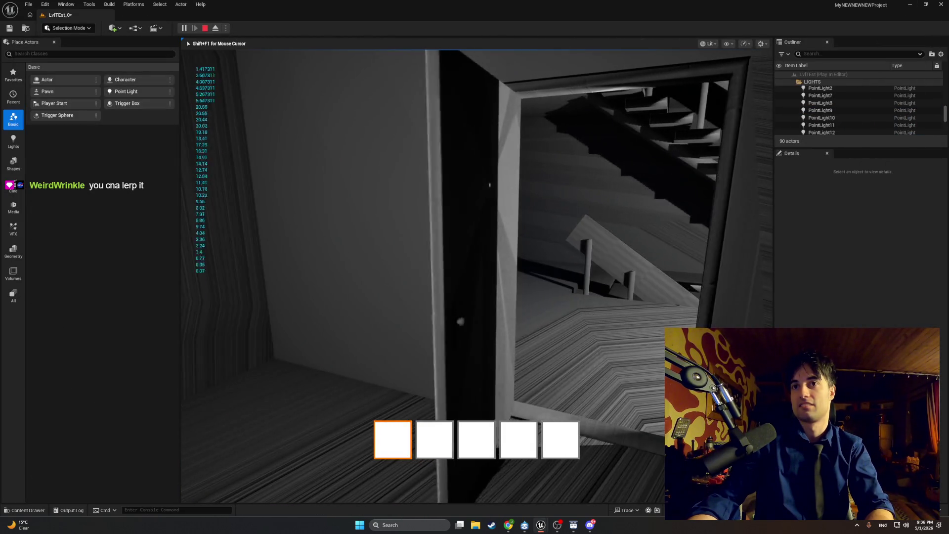
pyautogui.press('e')
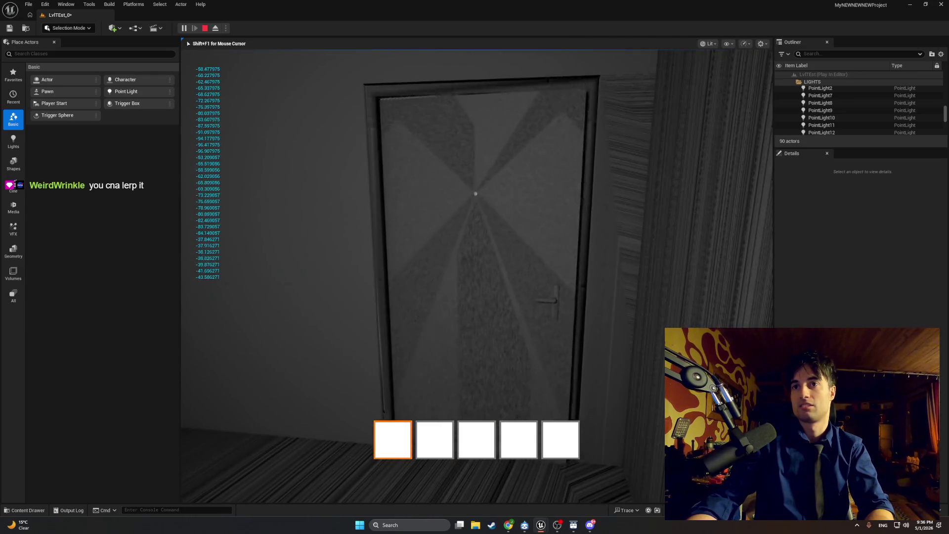
pyautogui.press('w')
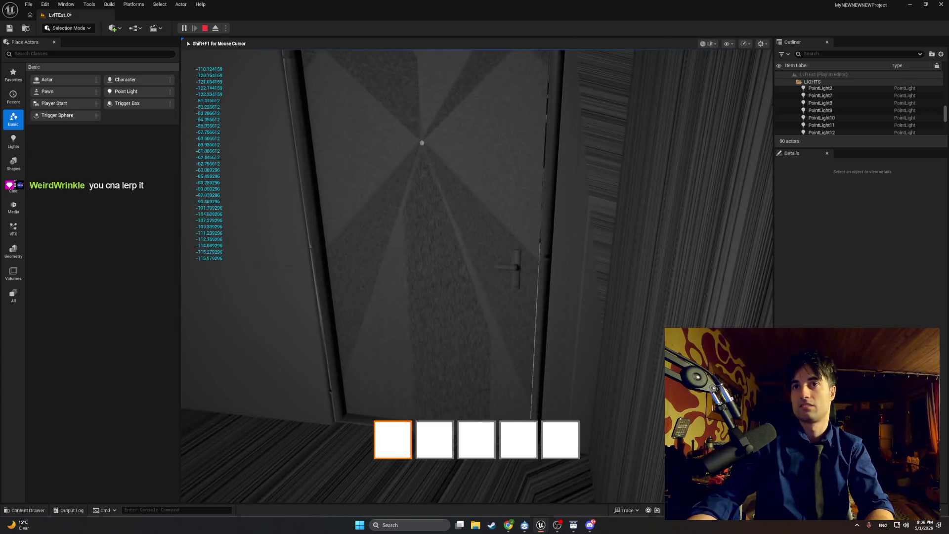
pyautogui.press('s')
pyautogui.press('e')
pyautogui.press('e')
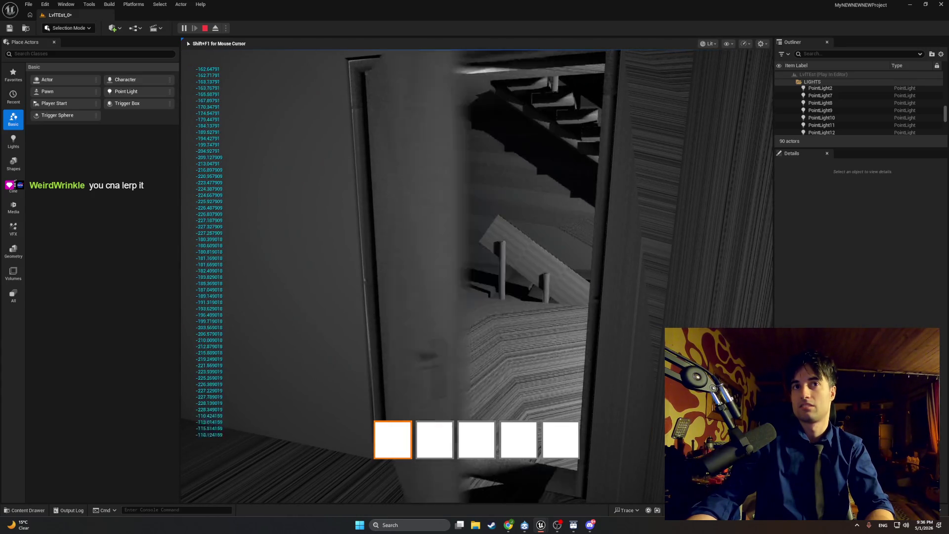
pyautogui.press('e')
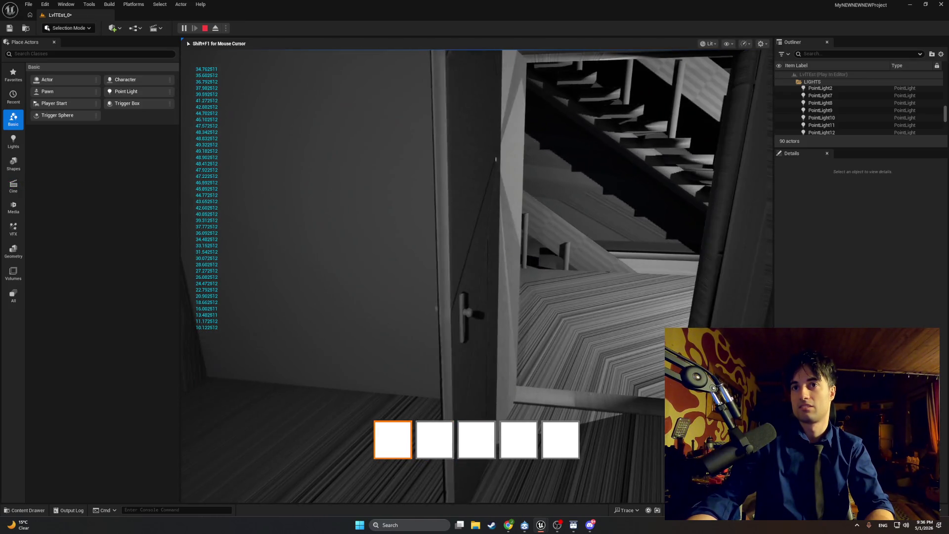
pyautogui.press('e')
pyautogui.press('e')
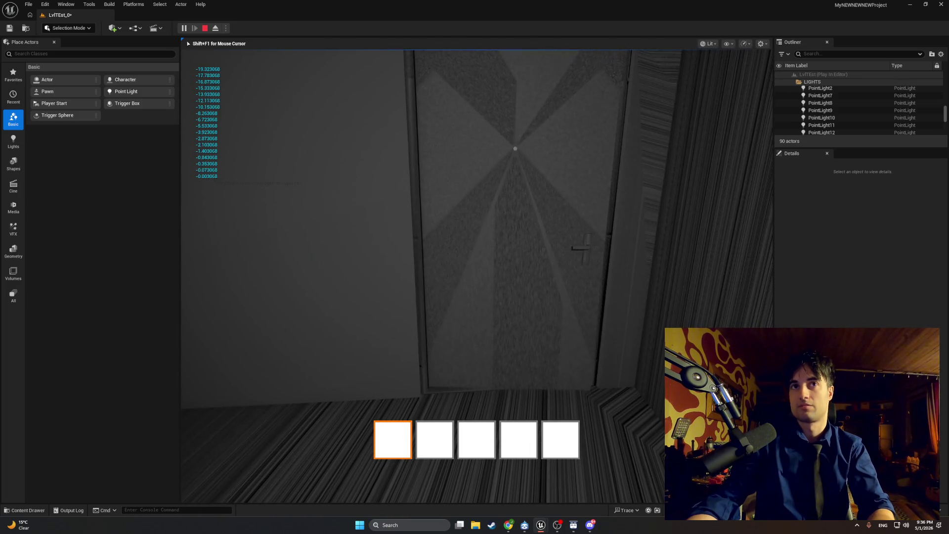
pyautogui.press('Escape')
# Check the Release Boost variable's settings, recompile the door Blueprint, and minimize its window
pyautogui.moveTo(541, 525)
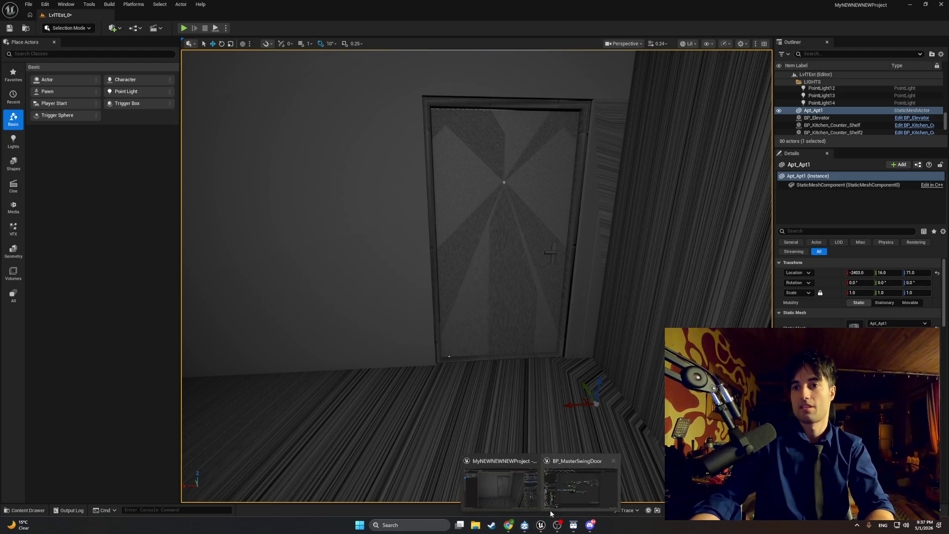
pyautogui.click(568, 494)
pyautogui.click(305, 246)
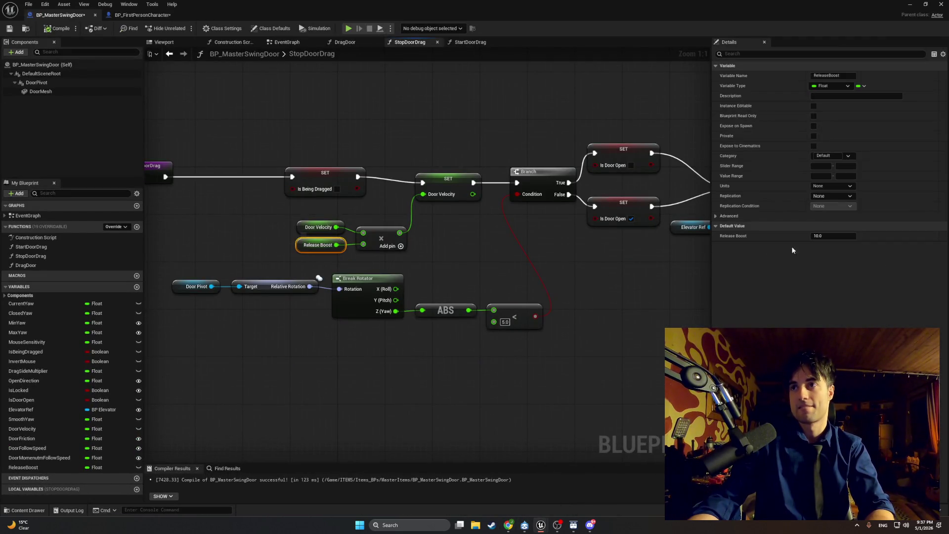
pyautogui.click(58, 28)
pyautogui.click(935, 4)
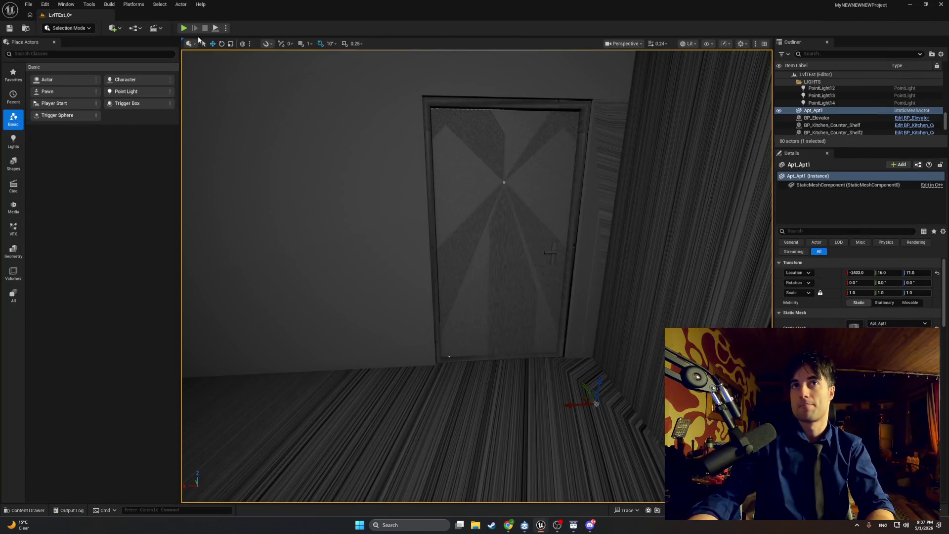
# Play the level, swing the door shut, open and shut again, then stop playing
pyautogui.click(183, 28)
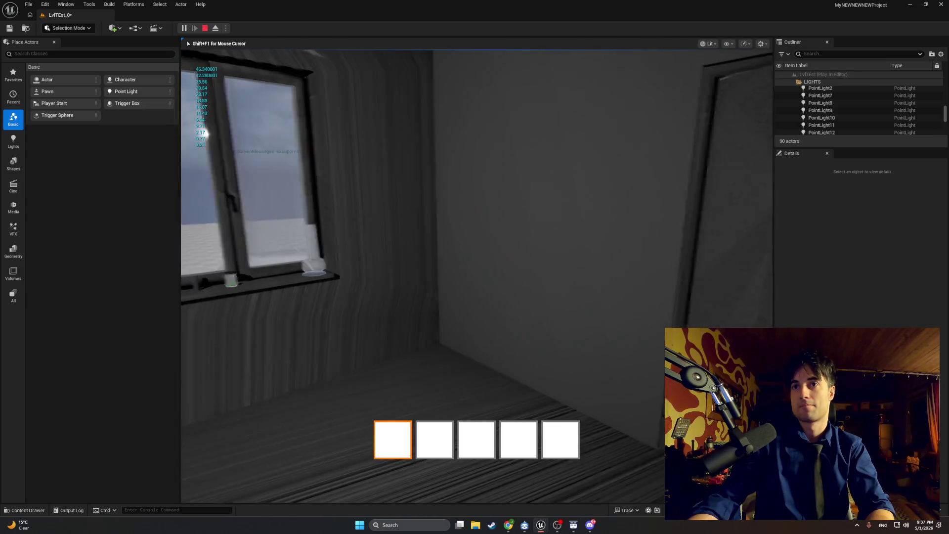
pyautogui.press('e')
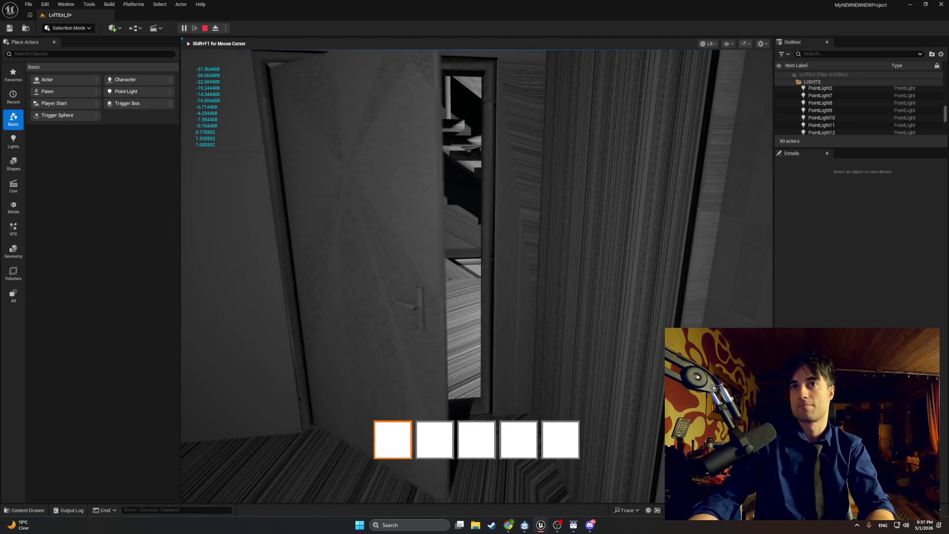
pyautogui.press('e')
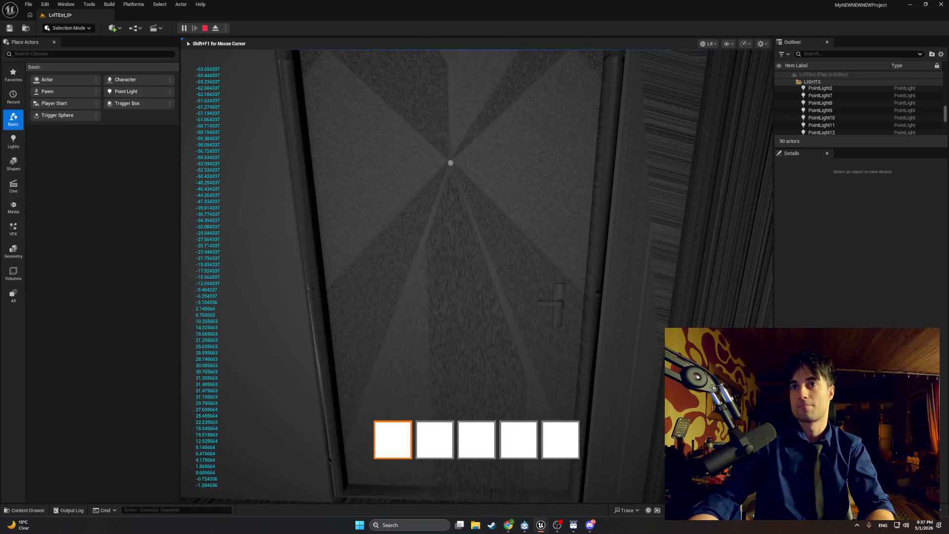
pyautogui.press('e')
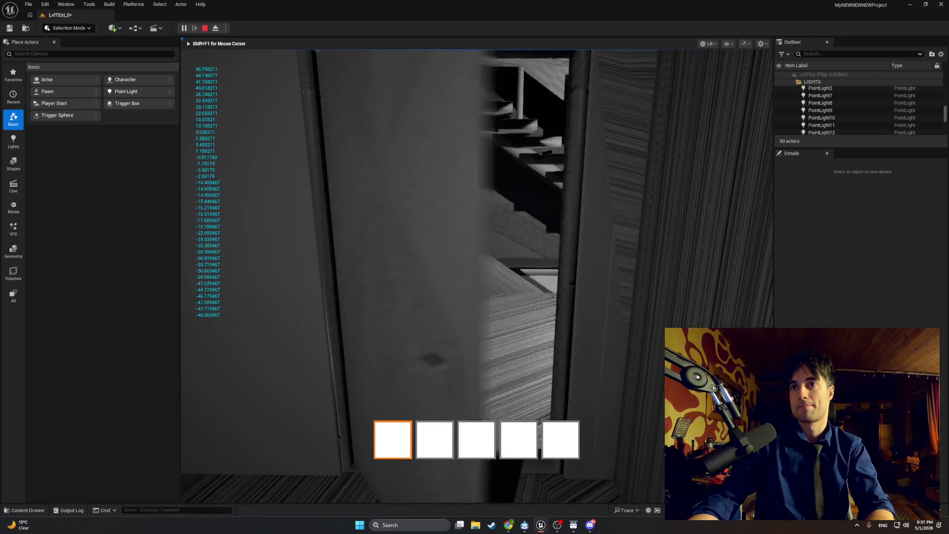
pyautogui.press('e')
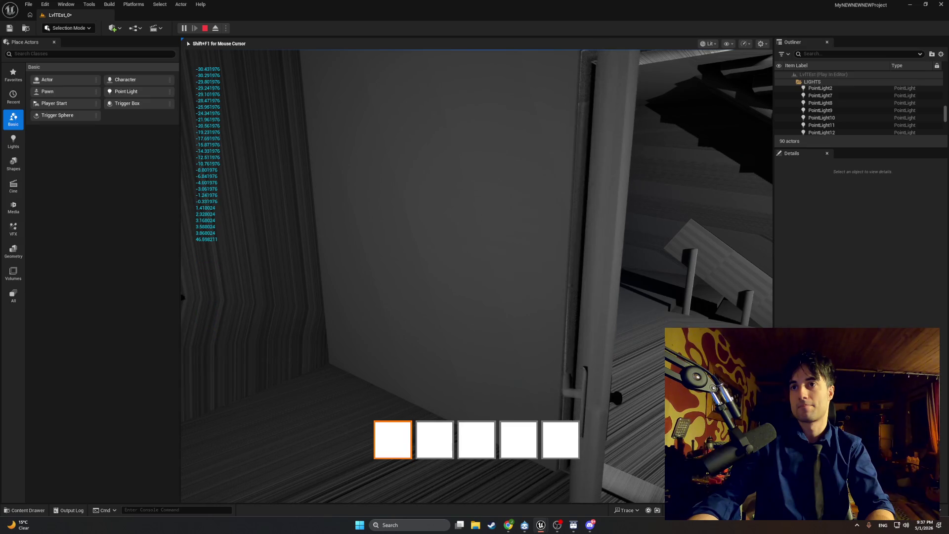
pyautogui.press('Escape')
# Select the apartment mesh, then bring back the BP_MasterSwingDoor StopDoorDrag graph
pyautogui.click(483, 313)
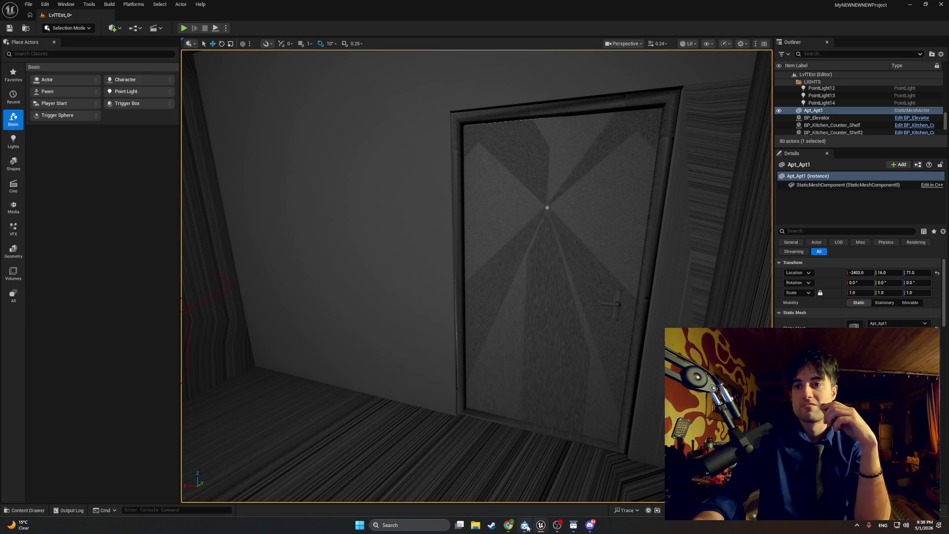
pyautogui.moveTo(527, 528)
pyautogui.click(572, 498)
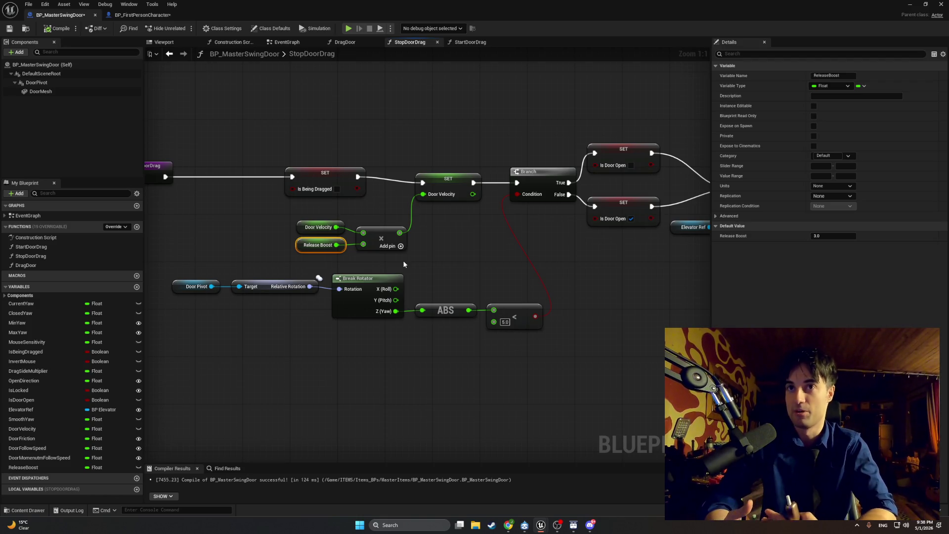
# Nudge the Door Velocity, Release Boost and multiply nodes left, then minimize the Blueprint editor
pyautogui.moveTo(412, 254); pyautogui.dragTo(295, 218)
pyautogui.moveTo(366, 235); pyautogui.dragTo(312, 229)
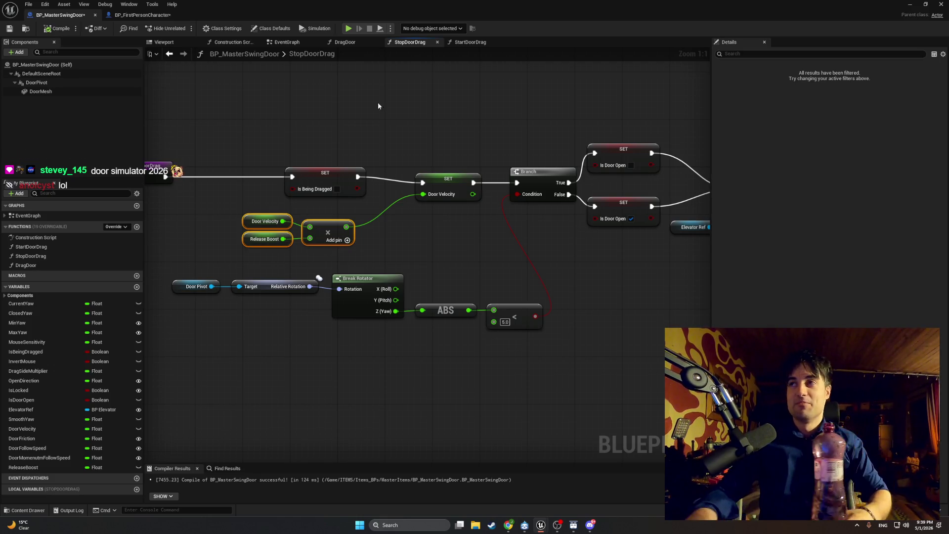
pyautogui.click(910, 4)
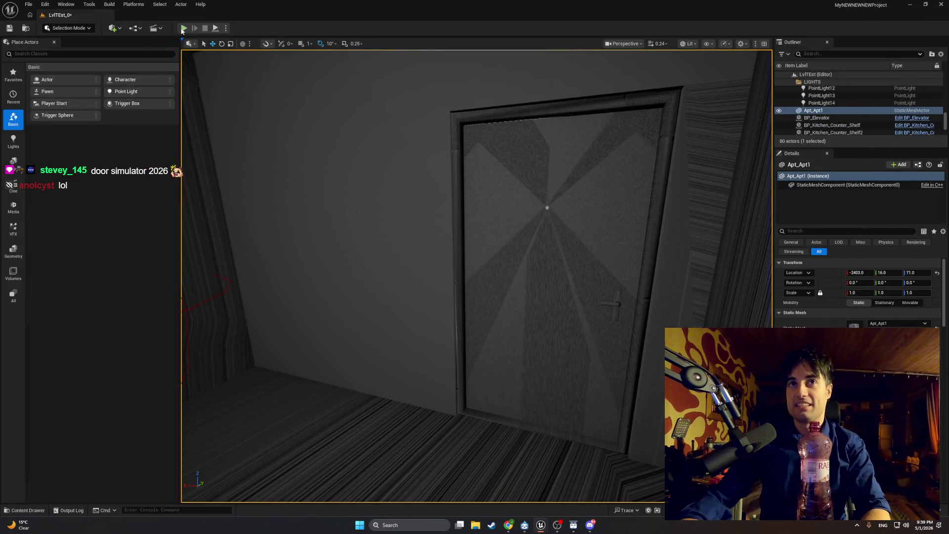
# Swing the apartment door open and shut while walking toward the stairs, then stop and reopen BP_MasterSwingDoor
pyautogui.press('e')
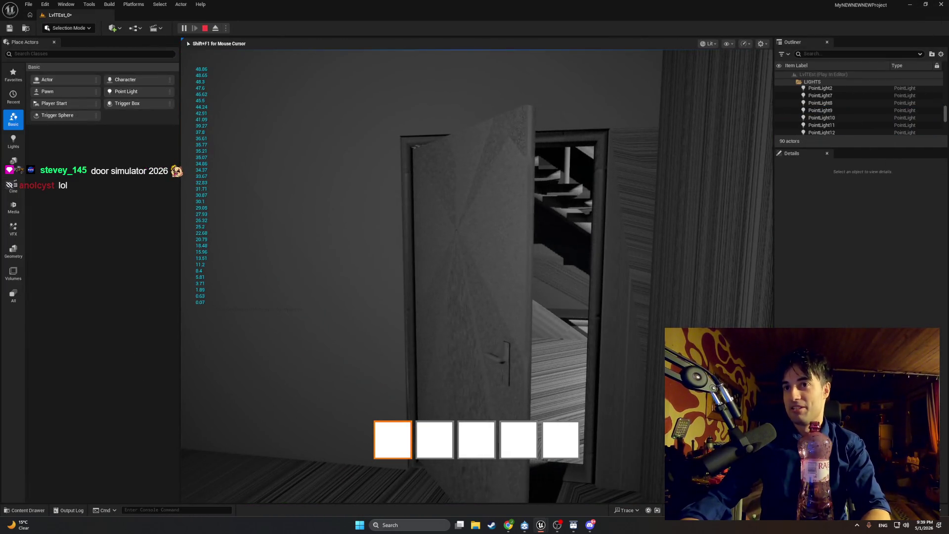
pyautogui.press('w')
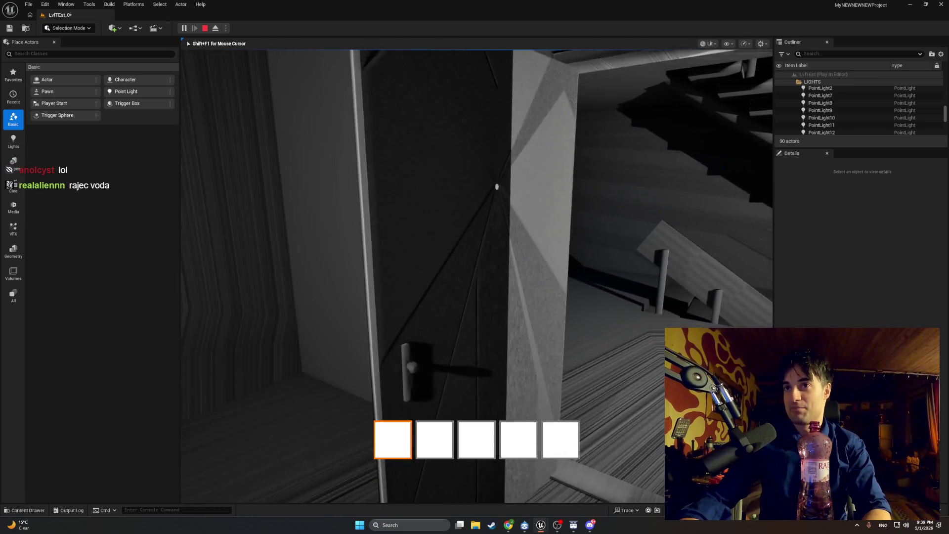
pyautogui.press('e')
pyautogui.press('e')
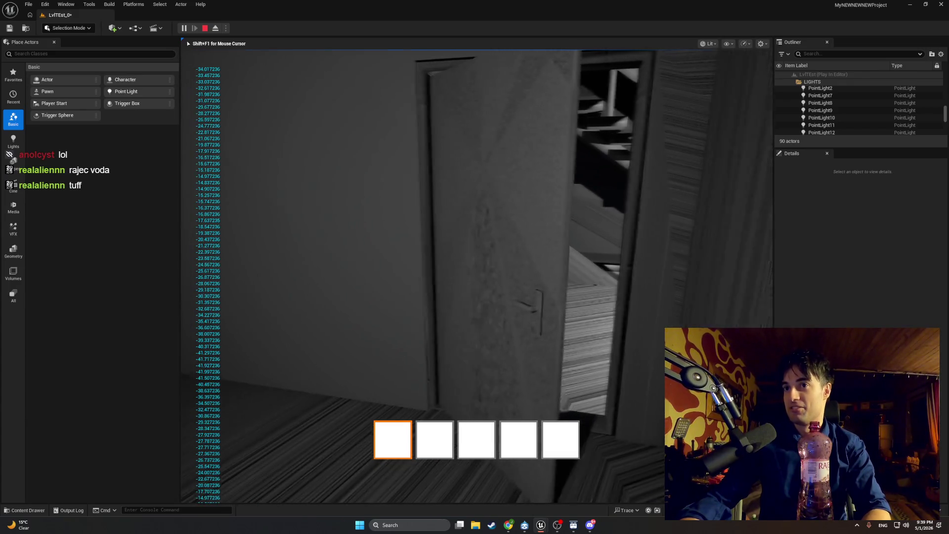
pyautogui.press('e')
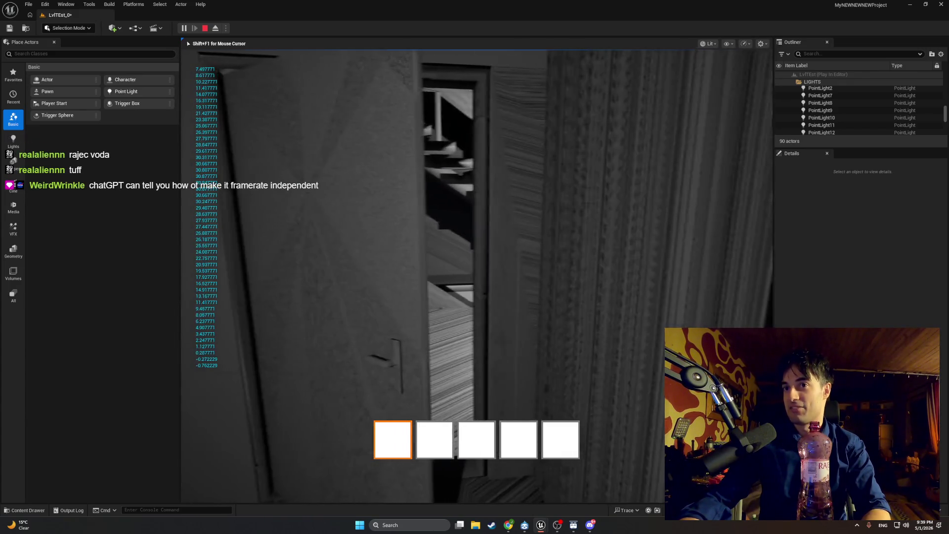
pyautogui.press('e')
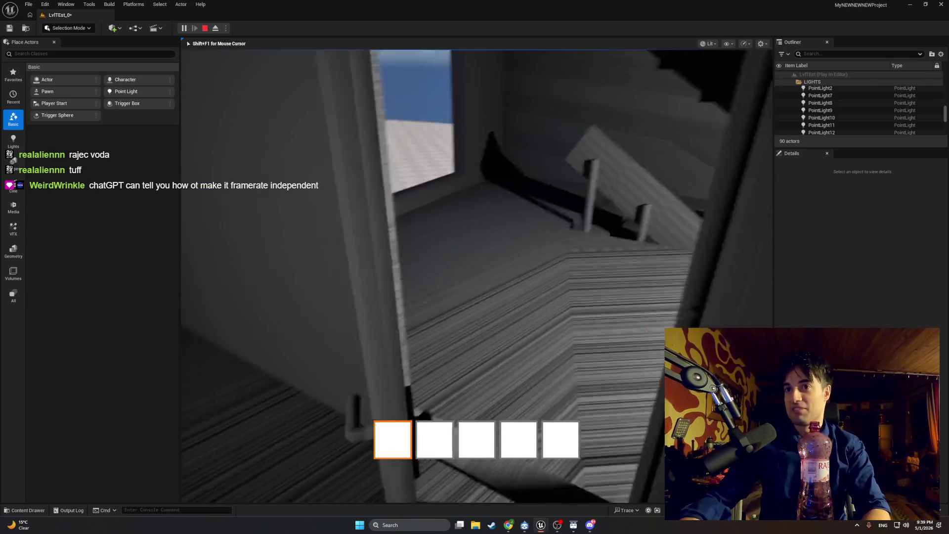
pyautogui.press('e')
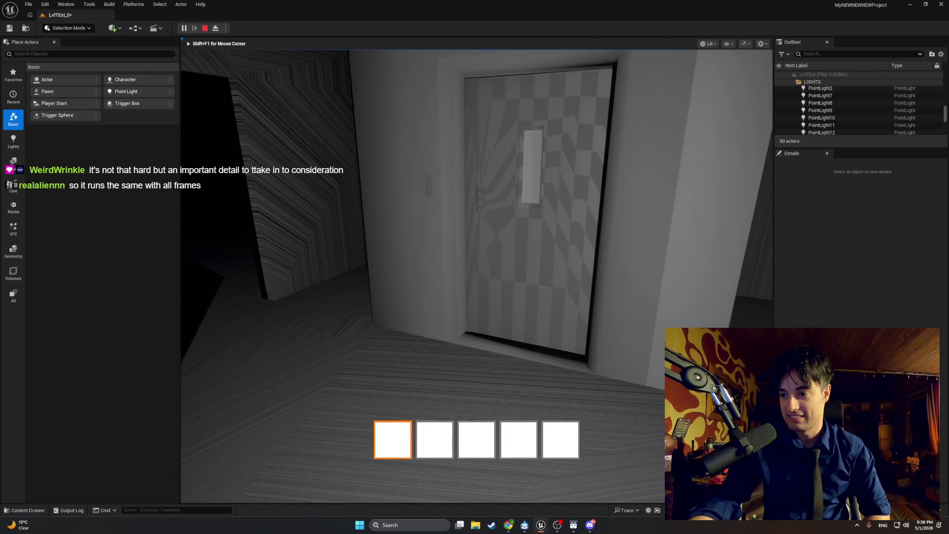
pyautogui.press('w')
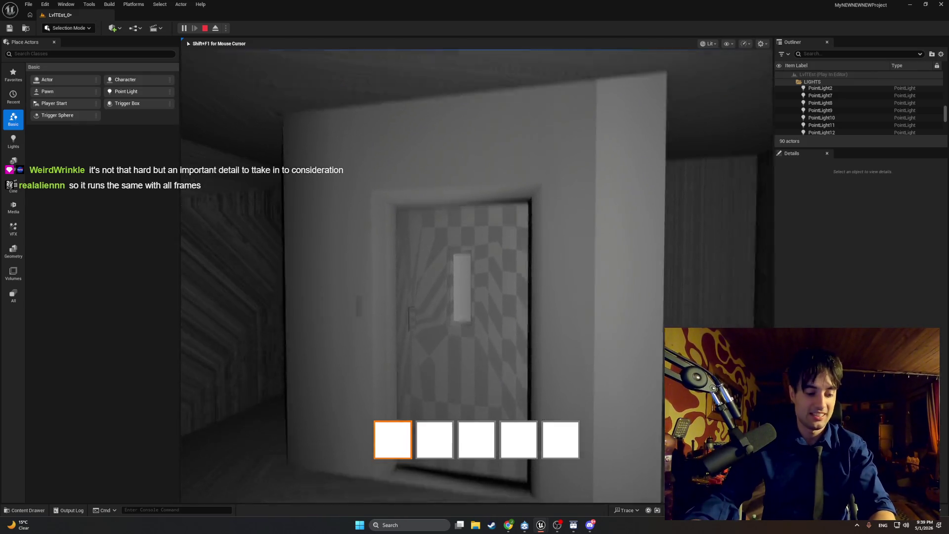
pyautogui.press('Escape')
pyautogui.moveTo(541, 525)
pyautogui.click(565, 503)
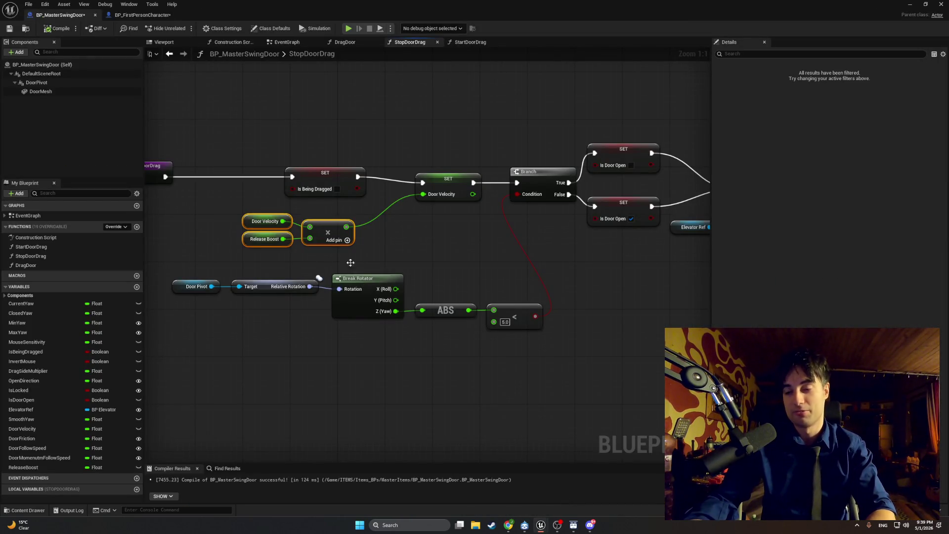
# Pan to the StopDoorDrag entry node and shift the three multiply nodes up and left
pyautogui.moveTo(508, 525)
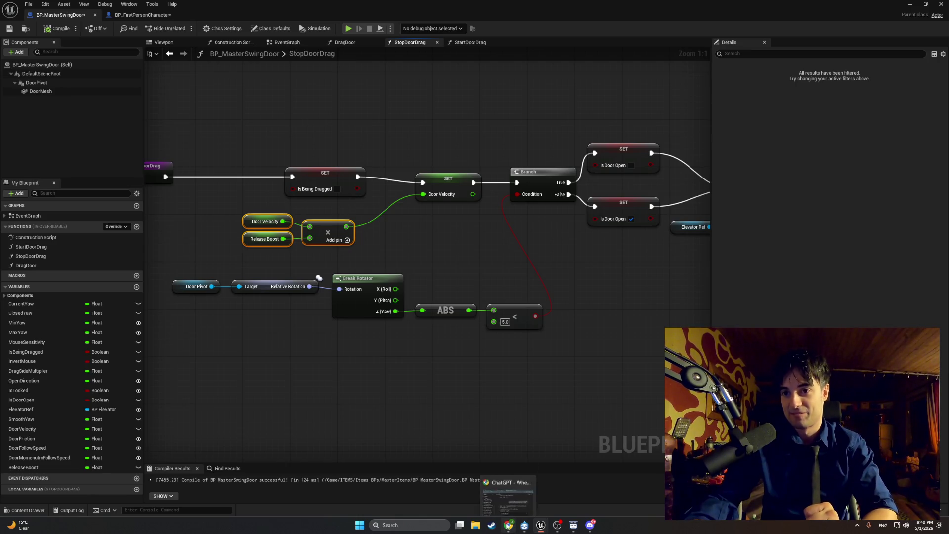
pyautogui.click(508, 495)
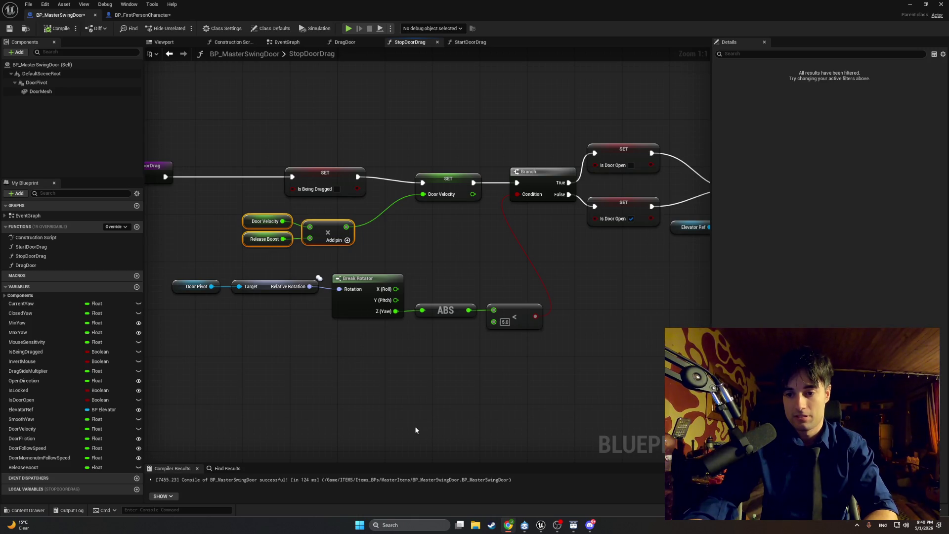
pyautogui.moveTo(397, 415); pyautogui.dragTo(465, 437)
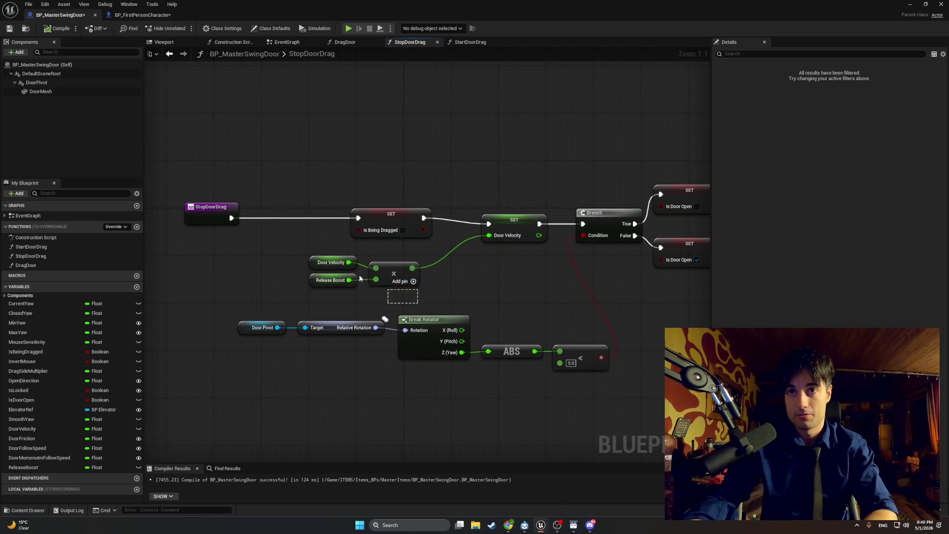
pyautogui.moveTo(388, 271); pyautogui.dragTo(353, 265)
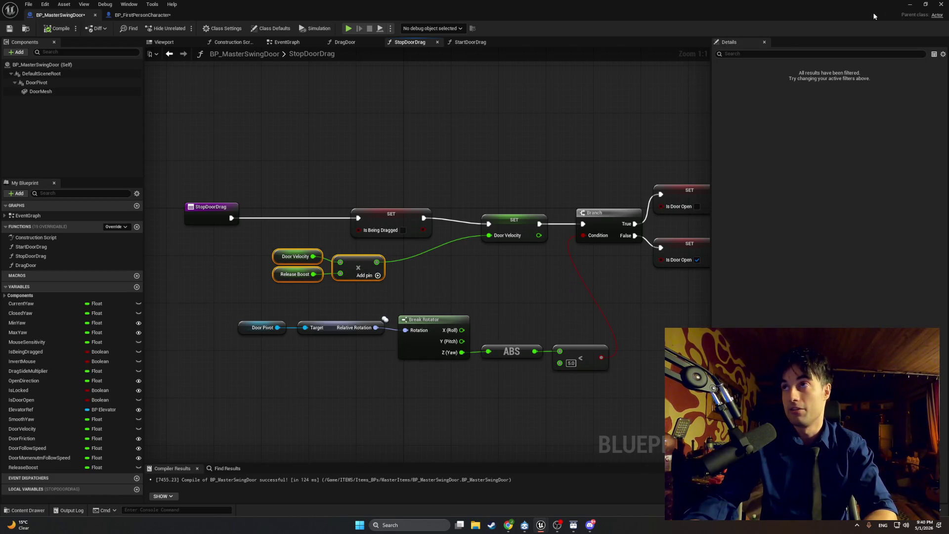
# Minimize the Blueprint, play the level walking through the open doorway, then stop
pyautogui.click(910, 4)
pyautogui.click(183, 29)
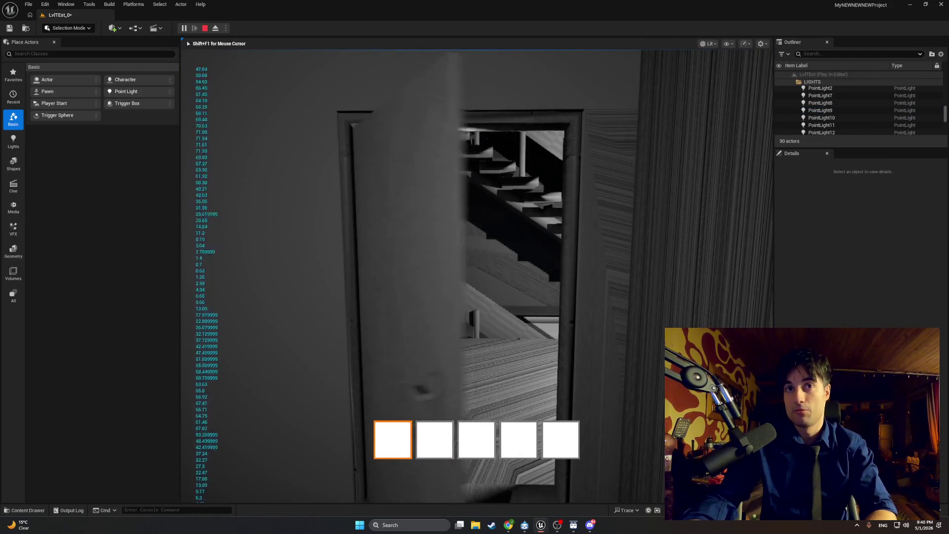
pyautogui.press('w')
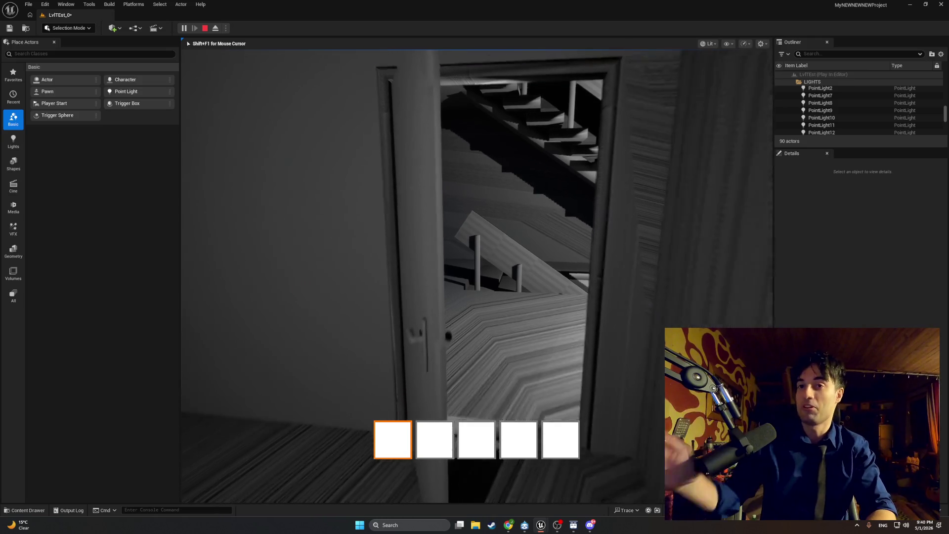
pyautogui.press('Escape')
# Switch back to the BP_MasterSwingDoor Blueprint window showing the StopDoorDrag graph
pyautogui.moveTo(503, 528)
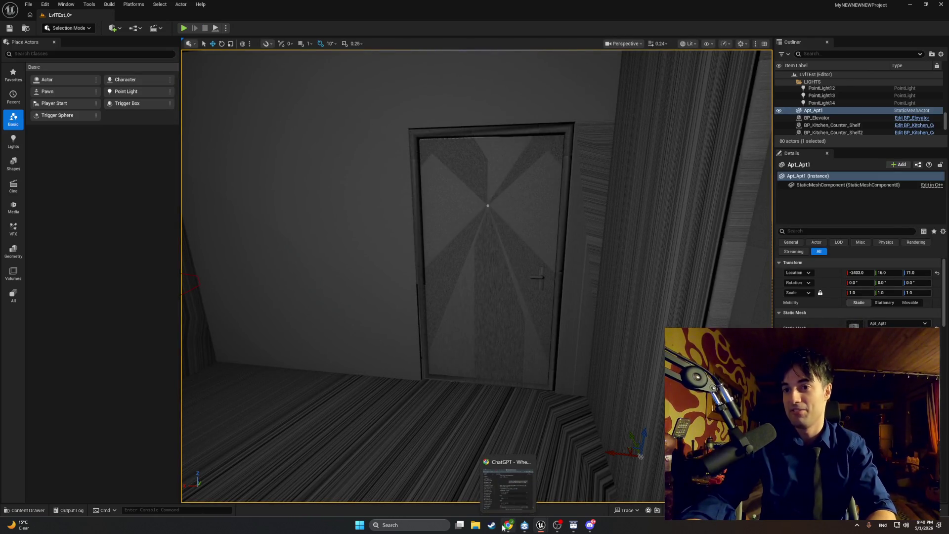
pyautogui.moveTo(541, 526)
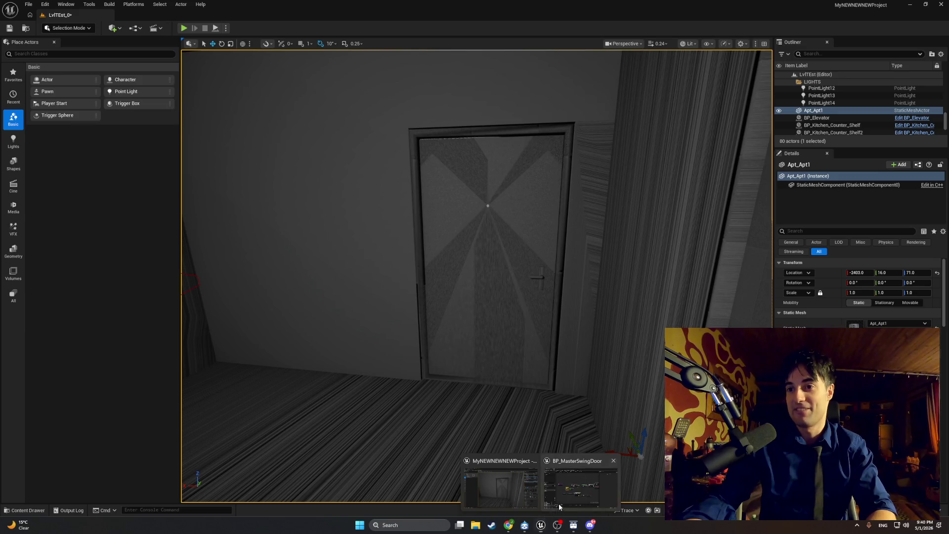
pyautogui.click(560, 507)
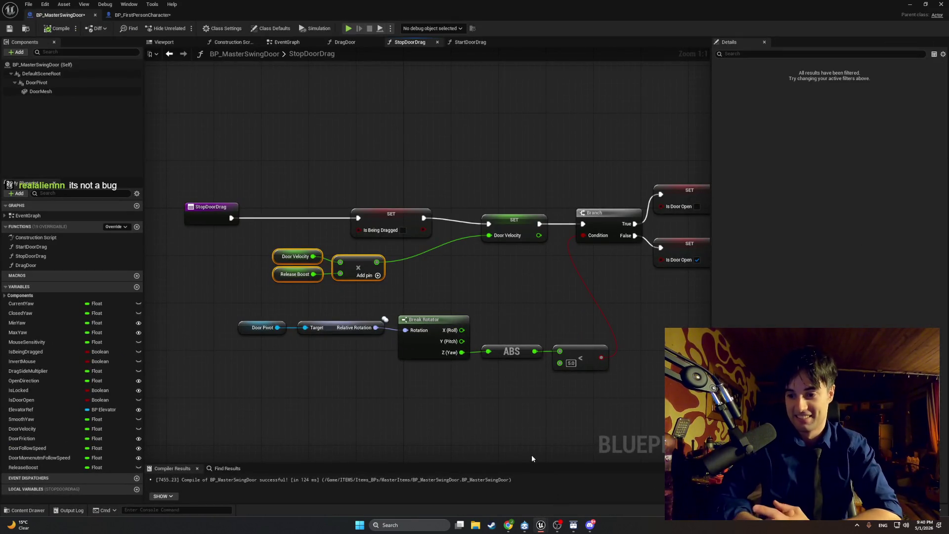
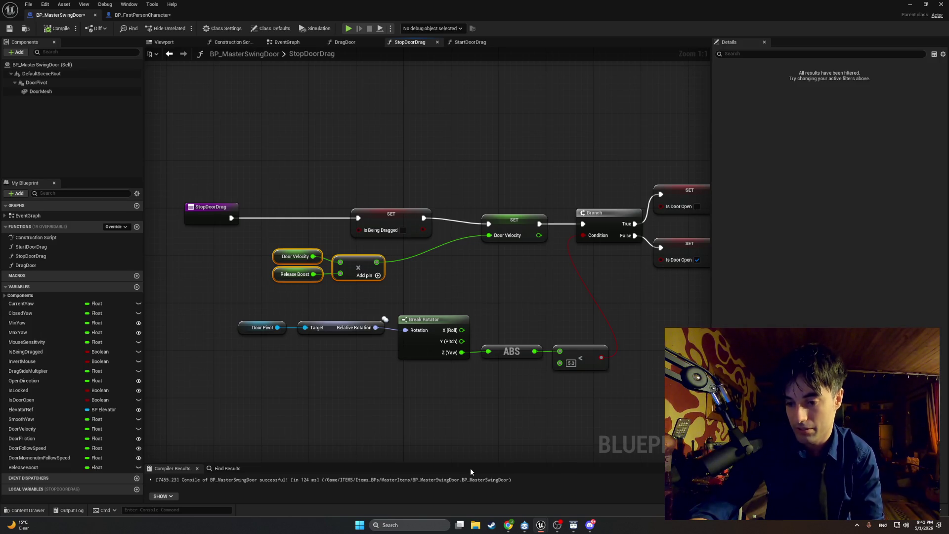
# Place an Absolute (Float) node in the empty area below the yaw check
pyautogui.moveTo(465, 396); pyautogui.dragTo(403, 382)
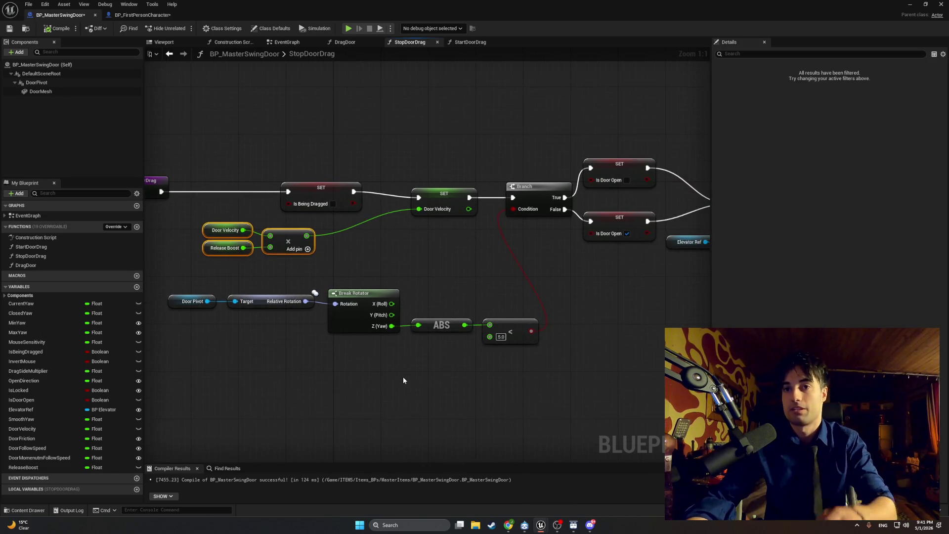
pyautogui.rightClick(403, 378)
pyautogui.write('abs')
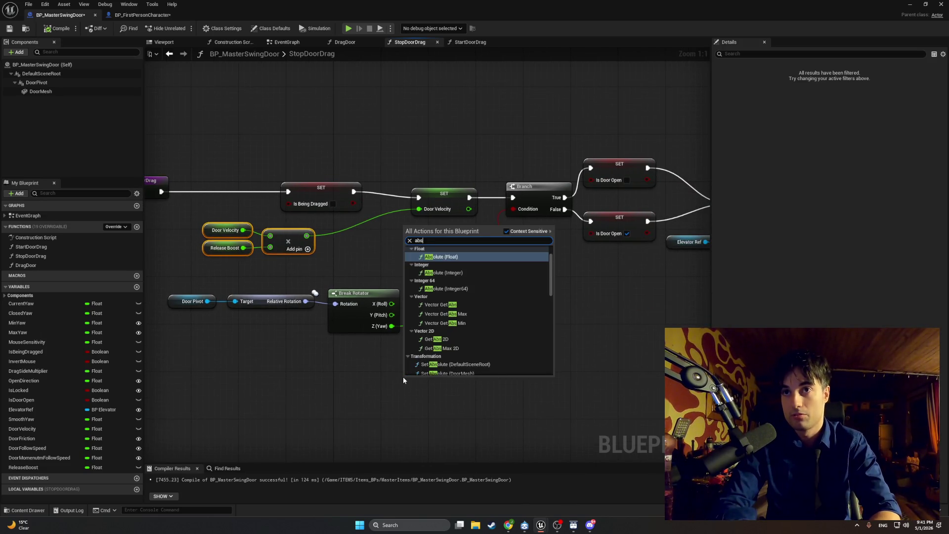
pyautogui.press('Return')
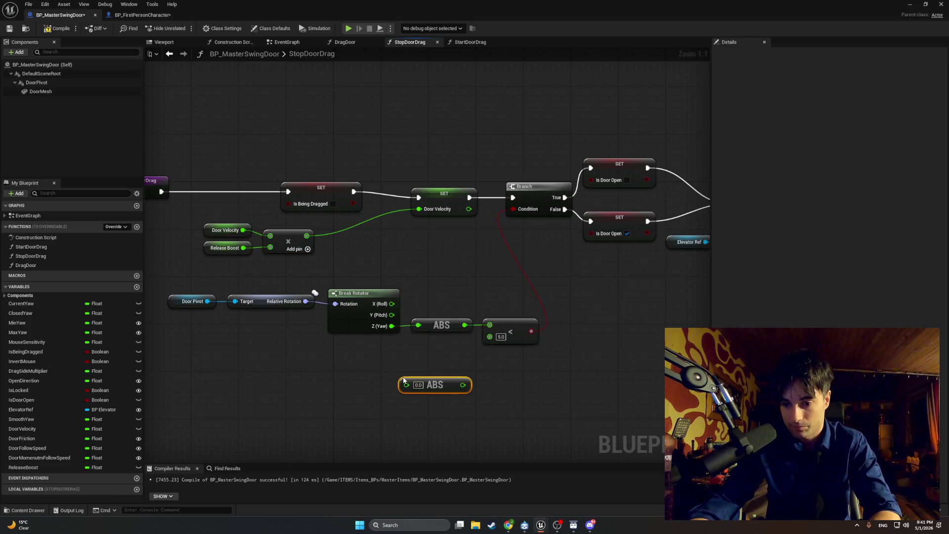
# Search the blueprint actions for a greater-than node to follow the new ABS
pyautogui.rightClick(361, 382)
pyautogui.write('abs')
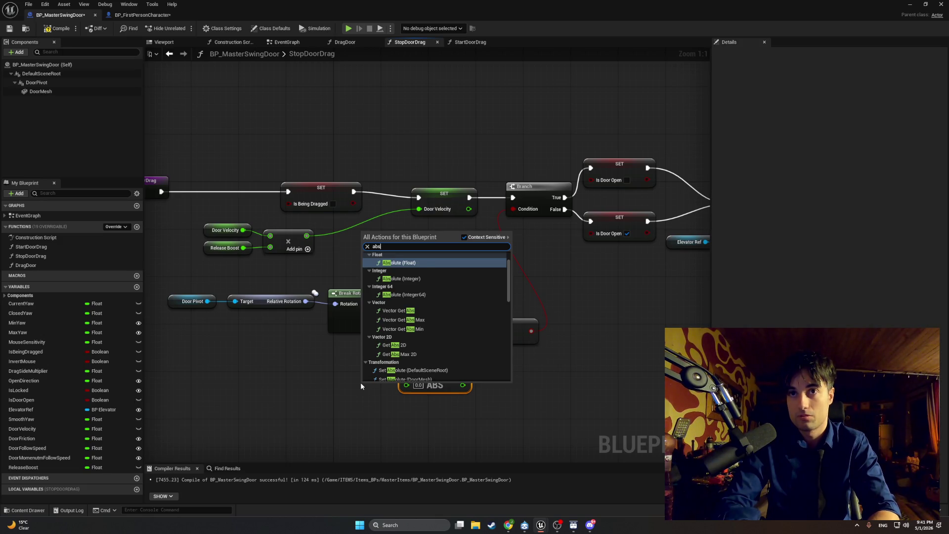
pyautogui.write('olute >')
pyautogui.press('BackSpace')
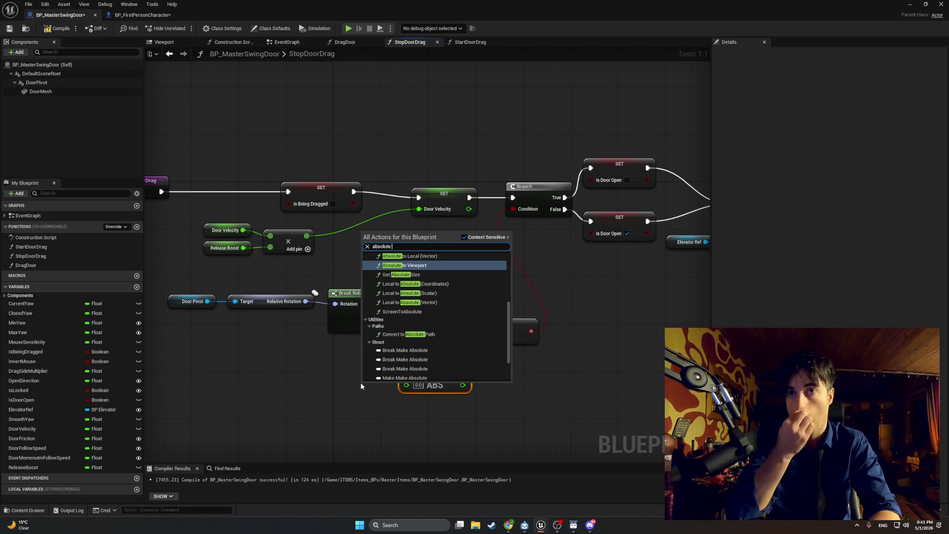
pyautogui.click(336, 375)
pyautogui.click(419, 385)
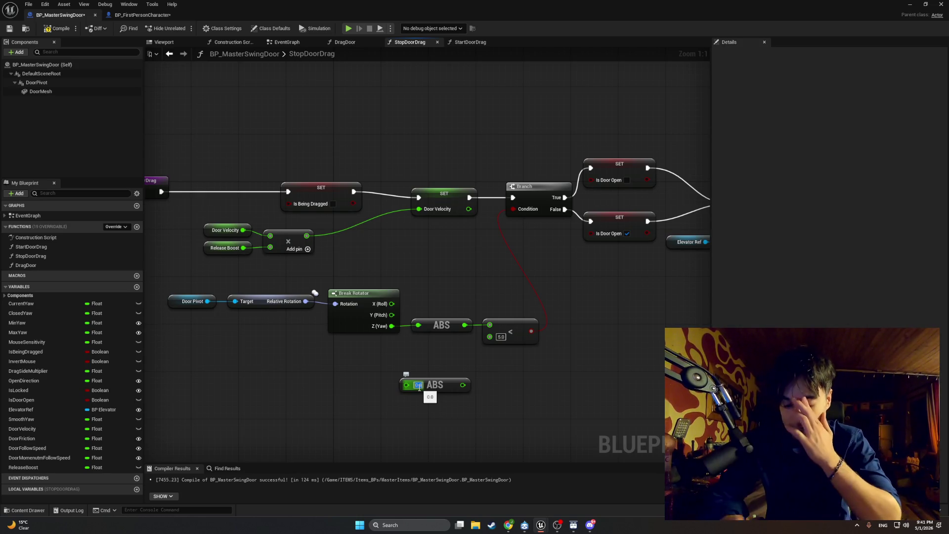
pyautogui.rightClick(482, 386)
pyautogui.write('>')
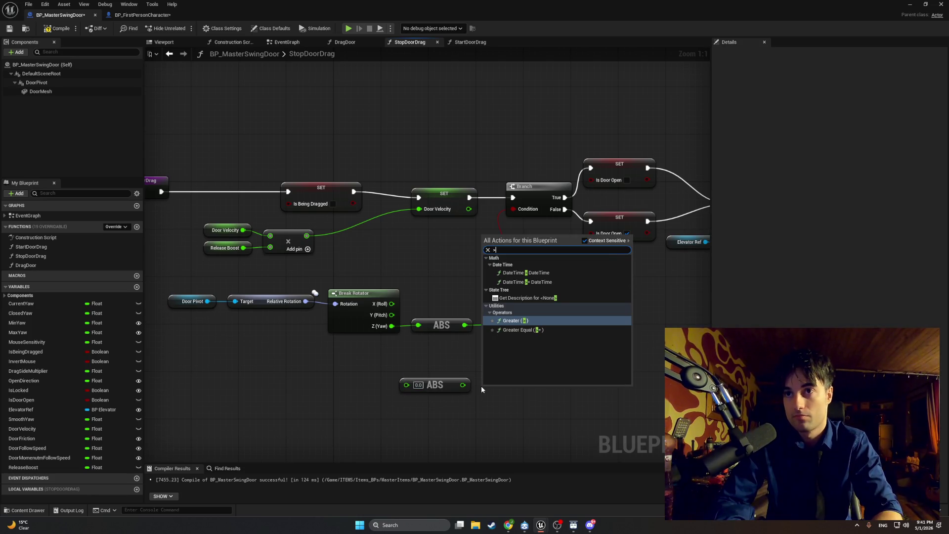
# Add a greater-than node after ABS and feed ABS a copied Door Velocity getter
pyautogui.press('Return')
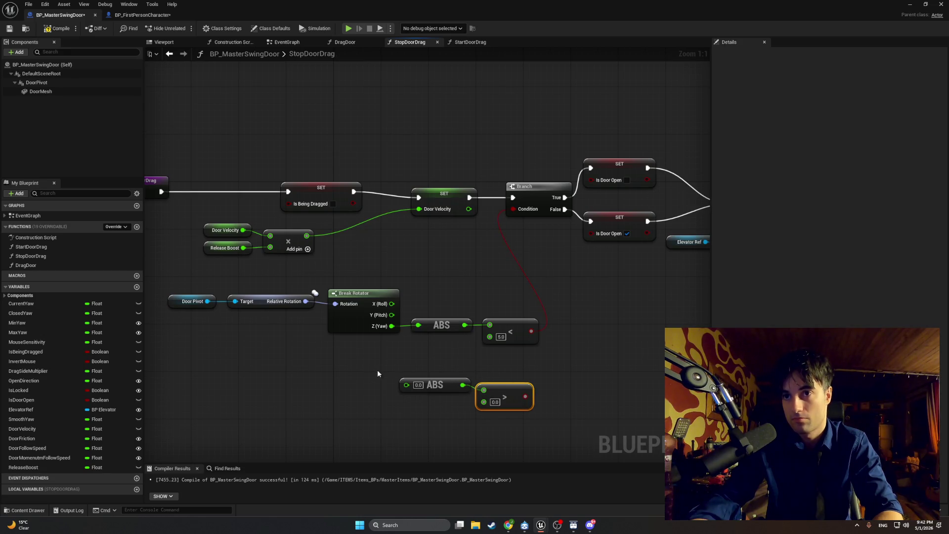
pyautogui.click(360, 387)
pyautogui.click(225, 230)
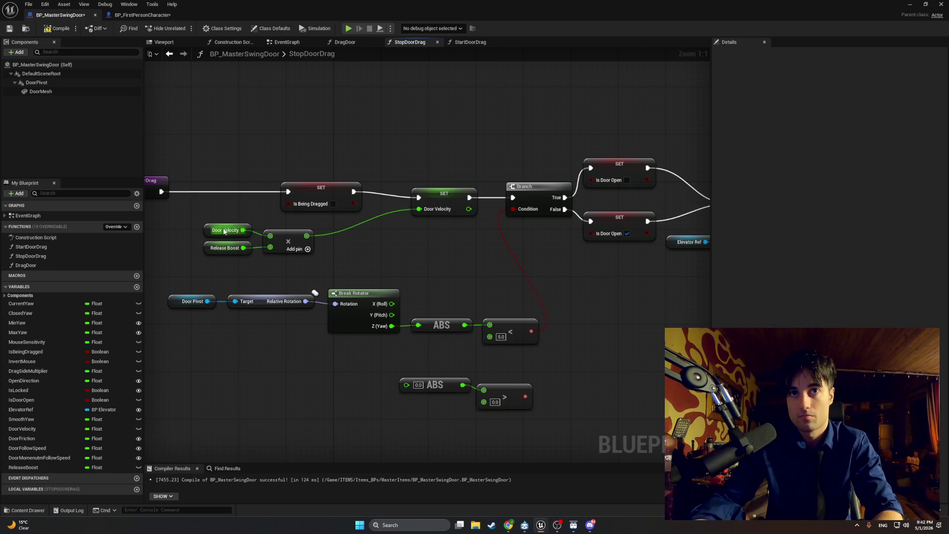
pyautogui.hotkey('ctrl', 'c')
pyautogui.hotkey('ctrl', 'v')
pyautogui.moveTo(362, 378); pyautogui.dragTo(404, 385)
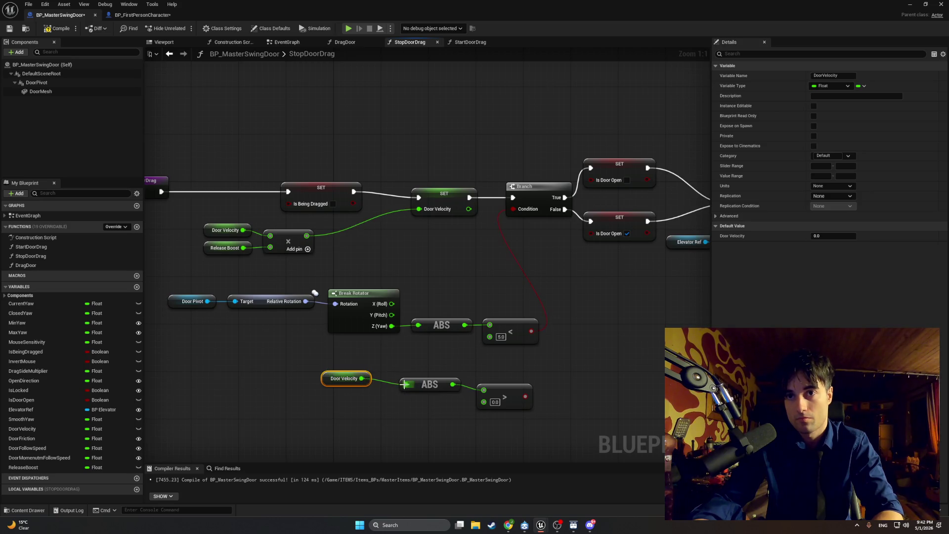
pyautogui.moveTo(335, 372); pyautogui.dragTo(347, 379)
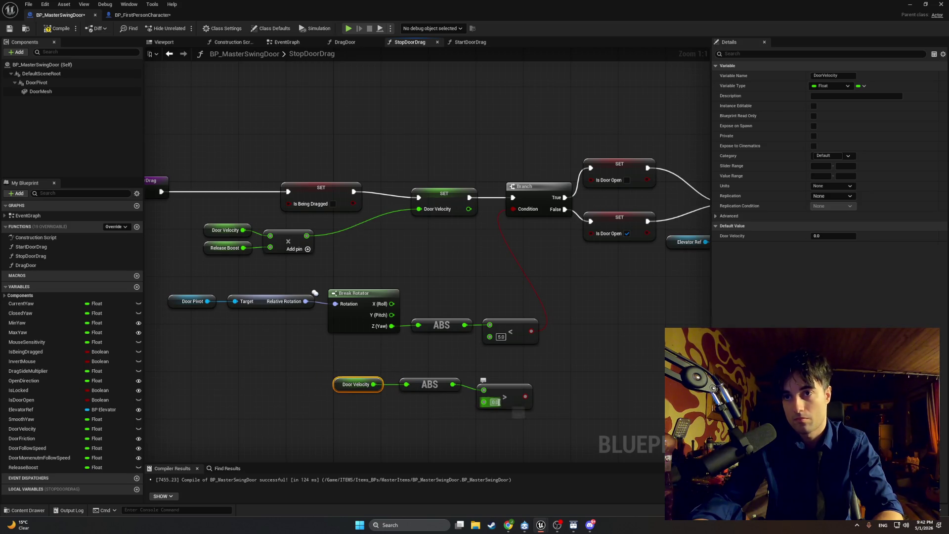
# Set the comparison threshold to 0.2 and place a Branch node after it
pyautogui.write('0.2')
pyautogui.press('Return')
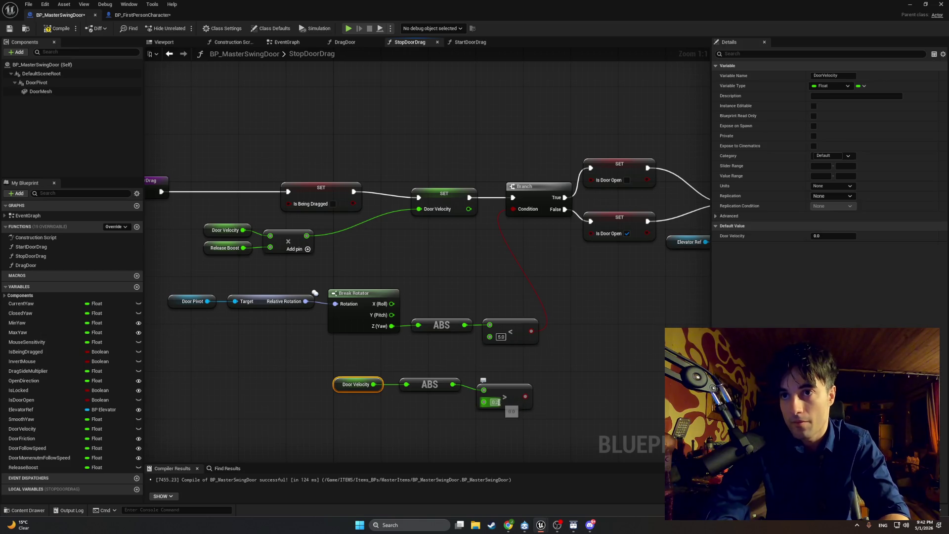
pyautogui.click(520, 425)
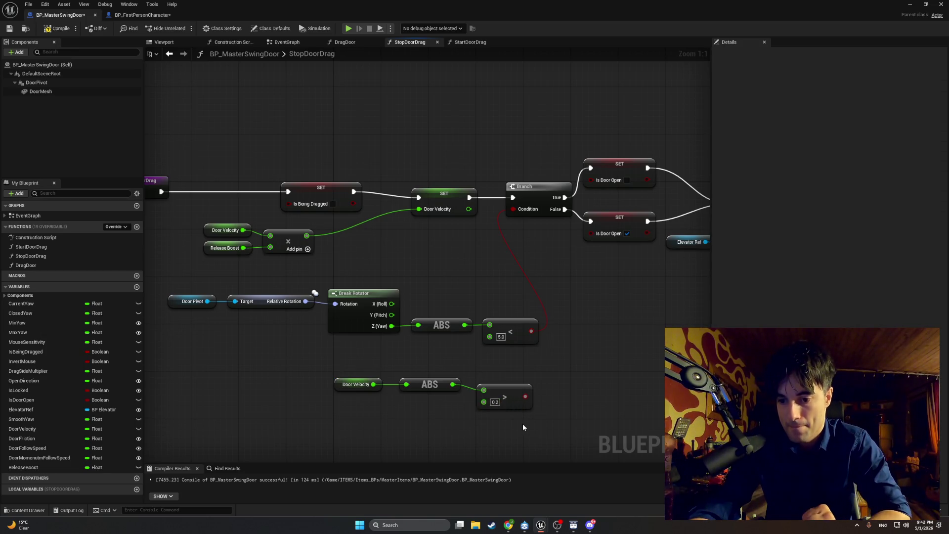
pyautogui.click(578, 390)
# Position the new Branch right beside the Door Velocity greater-than-0.2 comparison
pyautogui.moveTo(579, 390); pyautogui.dragTo(485, 358)
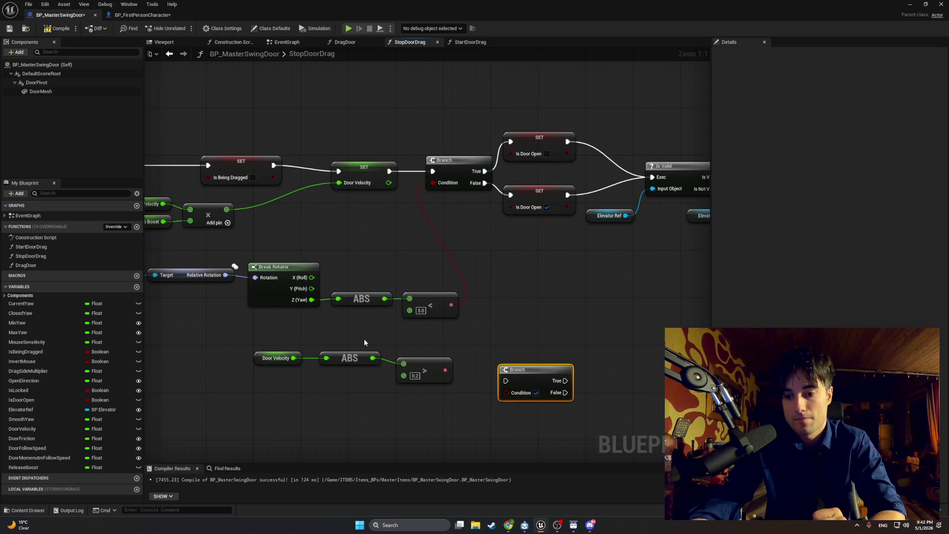
pyautogui.moveTo(420, 337)
pyautogui.mouseDown()
pyautogui.moveTo(262, 350)
pyautogui.moveTo(500, 346)
pyautogui.moveTo(524, 386)
pyautogui.mouseUp()
pyautogui.moveTo(478, 345); pyautogui.dragTo(561, 338)
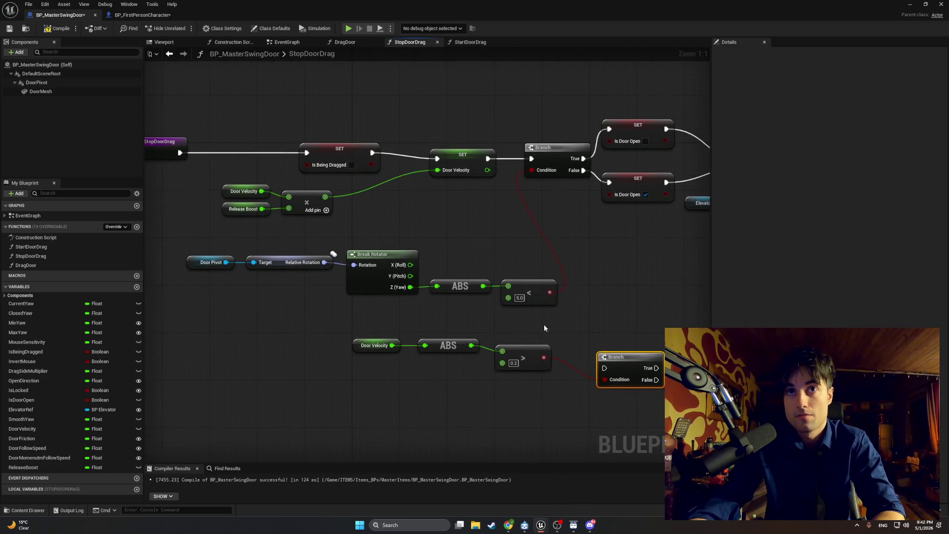
pyautogui.moveTo(349, 224)
pyautogui.mouseDown()
pyautogui.moveTo(230, 189)
pyautogui.moveTo(356, 211)
pyautogui.mouseUp()
pyautogui.moveTo(618, 360); pyautogui.dragTo(592, 340)
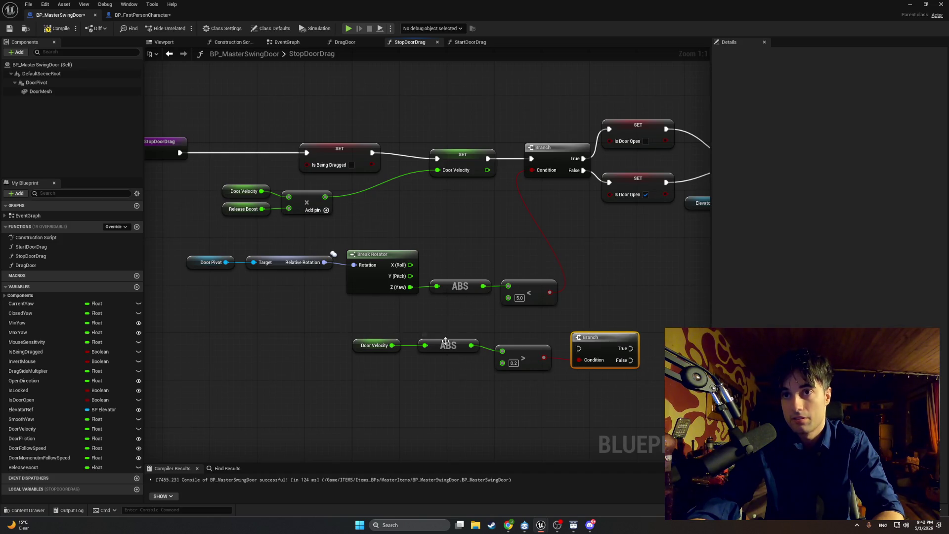
pyautogui.moveTo(632, 388)
pyautogui.mouseDown()
pyautogui.moveTo(609, 349)
pyautogui.moveTo(350, 318)
pyautogui.mouseUp()
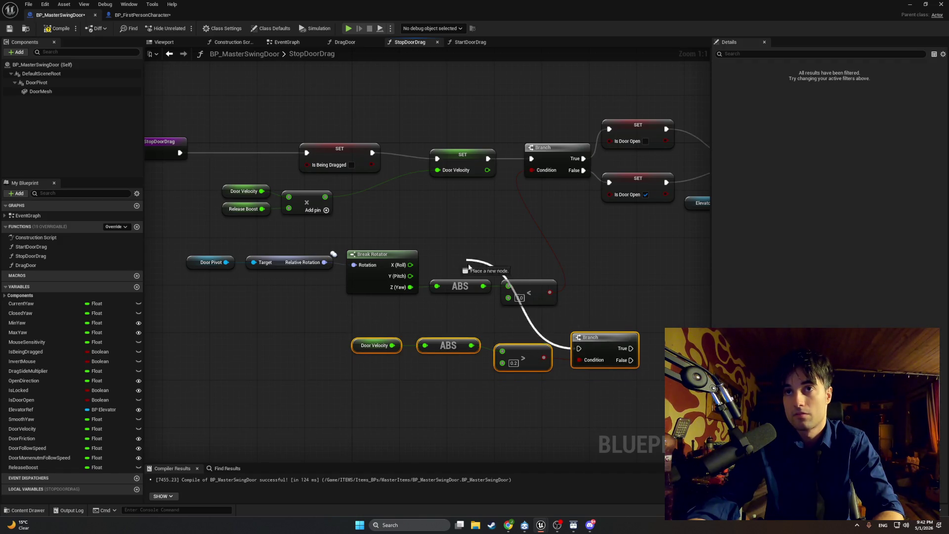
pyautogui.click(565, 387)
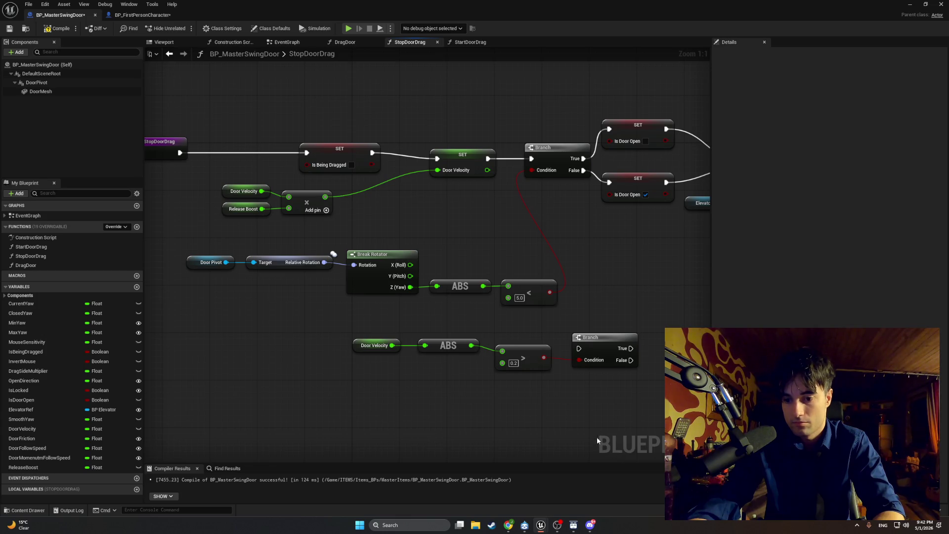
# Add a Set Door Velocity node (0.0) on the Branch's False output
pyautogui.moveTo(568, 407); pyautogui.dragTo(504, 402)
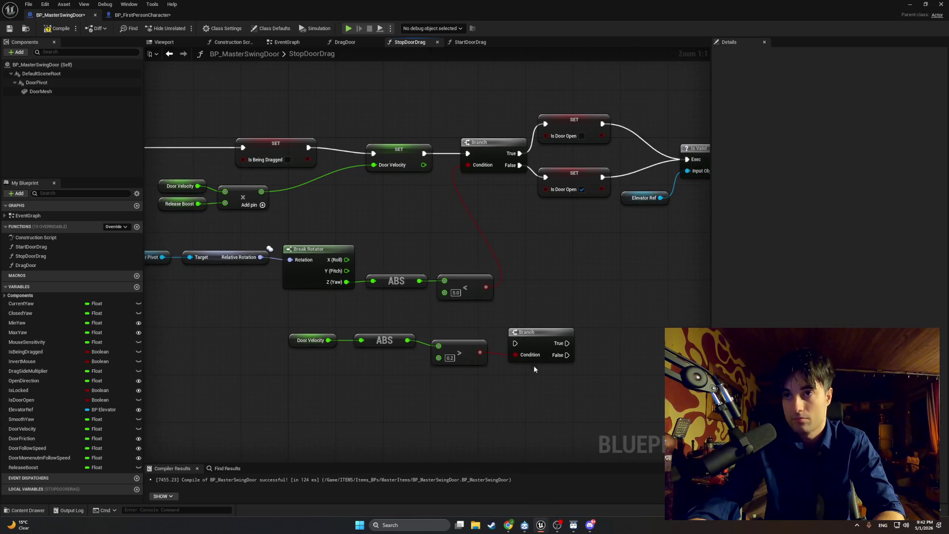
pyautogui.moveTo(568, 355); pyautogui.dragTo(620, 372)
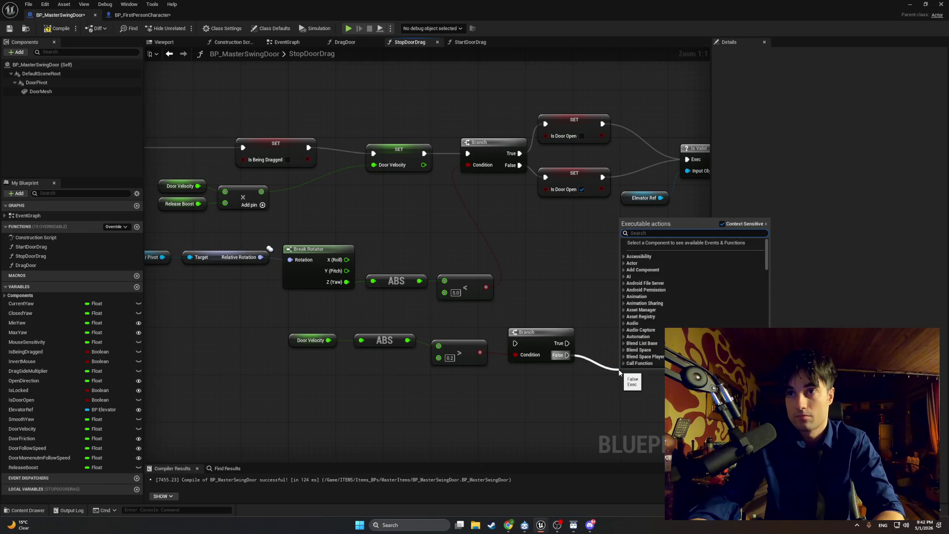
pyautogui.write('set door velo')
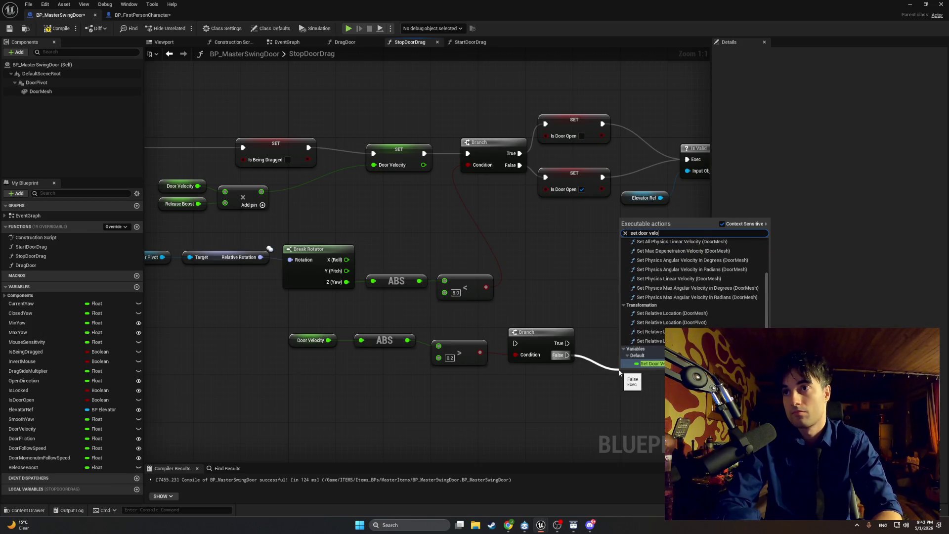
pyautogui.press('Return')
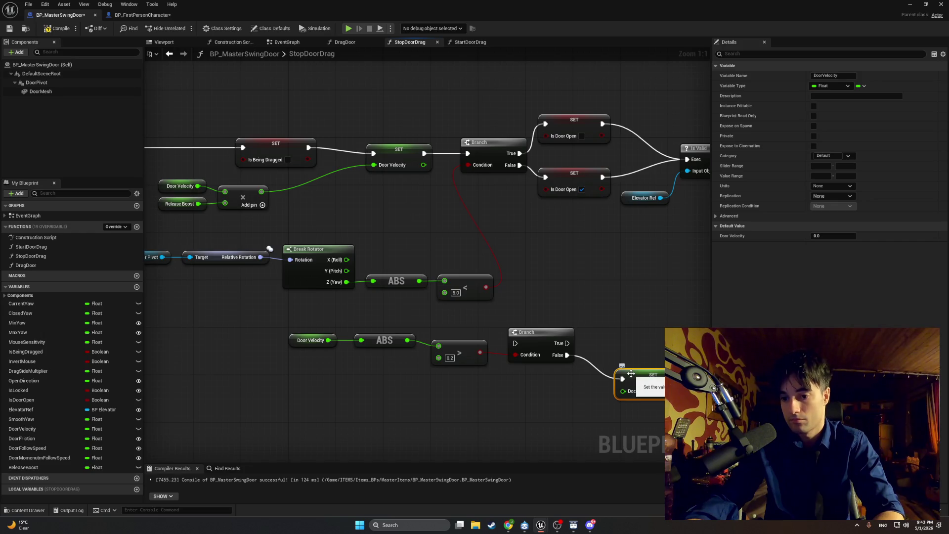
pyautogui.click(633, 345)
pyautogui.moveTo(641, 381); pyautogui.dragTo(615, 360)
# Move the yaw check nodes down and the Door Velocity check chain up above them
pyautogui.moveTo(524, 377); pyautogui.dragTo(527, 372)
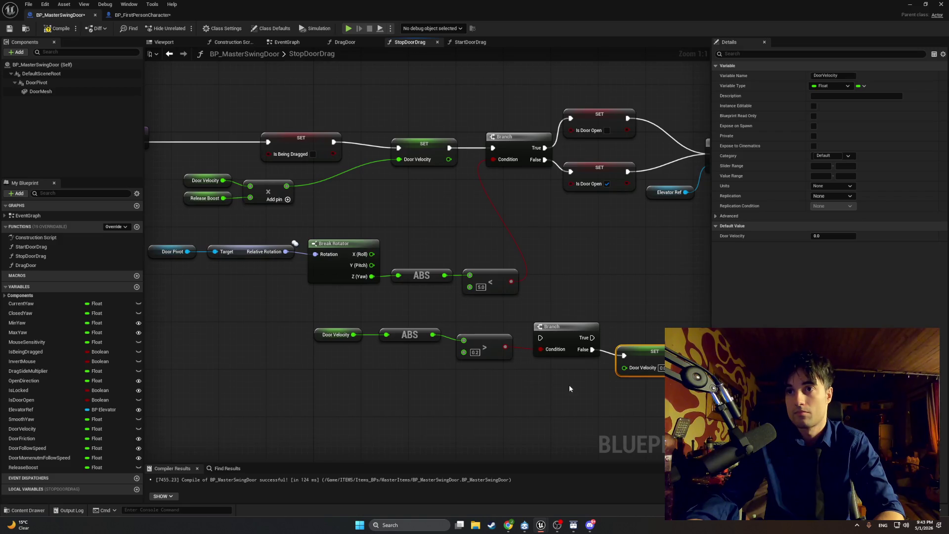
pyautogui.scroll(-2, 419, 330)
pyautogui.moveTo(463, 311)
pyautogui.mouseDown()
pyautogui.moveTo(264, 263)
pyautogui.moveTo(218, 263)
pyautogui.moveTo(229, 262)
pyautogui.mouseUp()
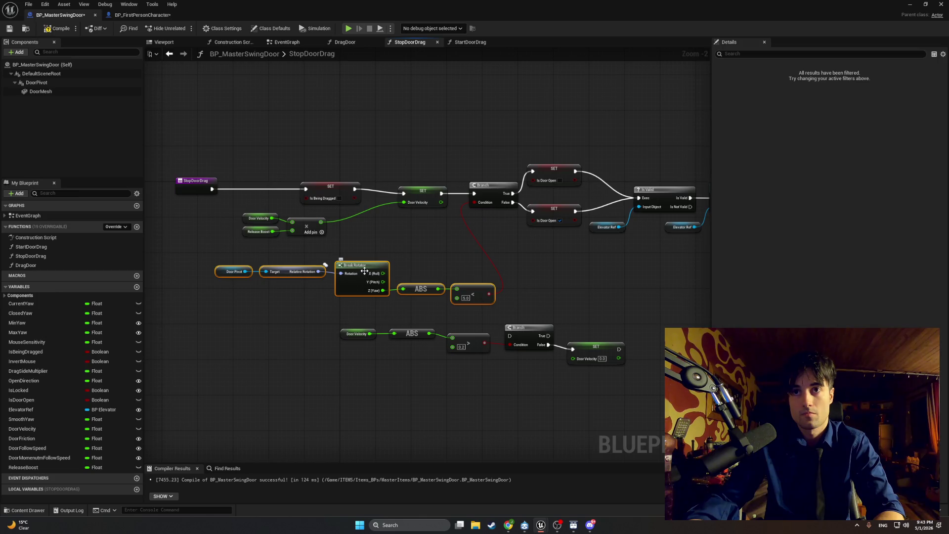
pyautogui.moveTo(365, 271)
pyautogui.mouseDown()
pyautogui.moveTo(364, 324)
pyautogui.moveTo(338, 350)
pyautogui.mouseUp()
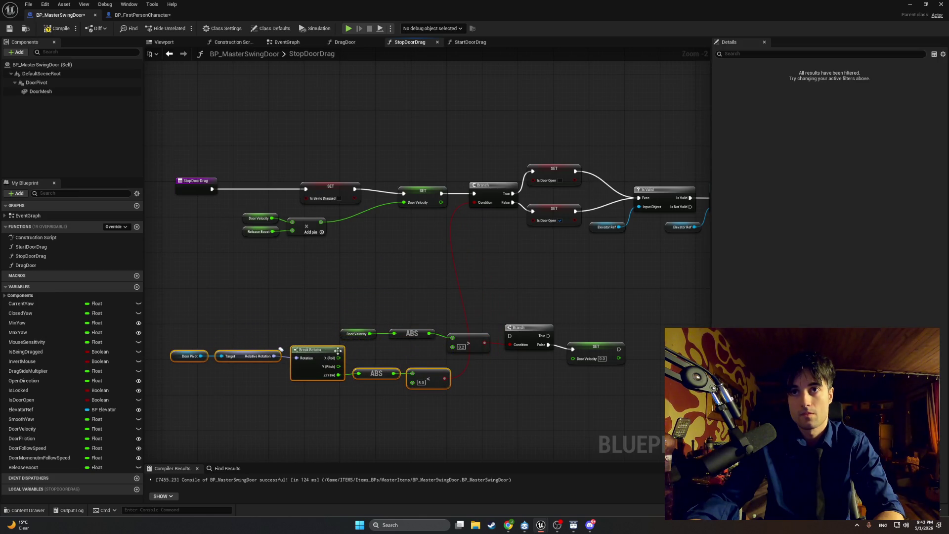
pyautogui.moveTo(633, 376)
pyautogui.mouseDown()
pyautogui.moveTo(351, 303)
pyautogui.moveTo(457, 299)
pyautogui.mouseUp()
pyautogui.moveTo(631, 302)
pyautogui.mouseDown()
pyautogui.moveTo(446, 348)
pyautogui.moveTo(351, 346)
pyautogui.mouseUp()
pyautogui.moveTo(524, 329); pyautogui.dragTo(333, 257)
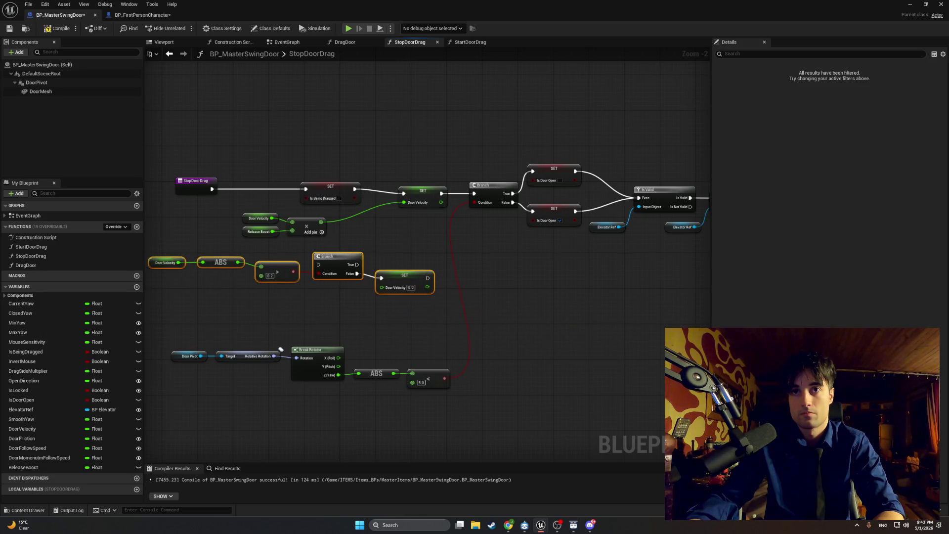
# Shift the StopDoorDrag entry and Is Being Dragged set left, then screenshot the graph
pyautogui.moveTo(386, 245); pyautogui.dragTo(467, 248)
pyautogui.moveTo(397, 155)
pyautogui.mouseDown()
pyautogui.moveTo(290, 173)
pyautogui.moveTo(277, 195)
pyautogui.moveTo(335, 188)
pyautogui.mouseUp()
pyautogui.click(265, 187)
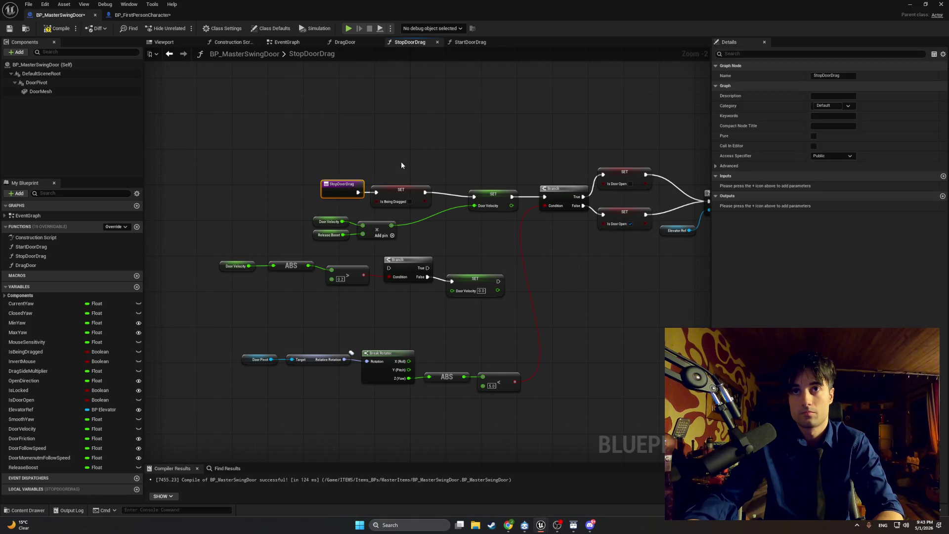
pyautogui.moveTo(401, 165)
pyautogui.mouseDown()
pyautogui.moveTo(356, 193)
pyautogui.moveTo(247, 186)
pyautogui.mouseUp()
pyautogui.scroll(2, 443, 231)
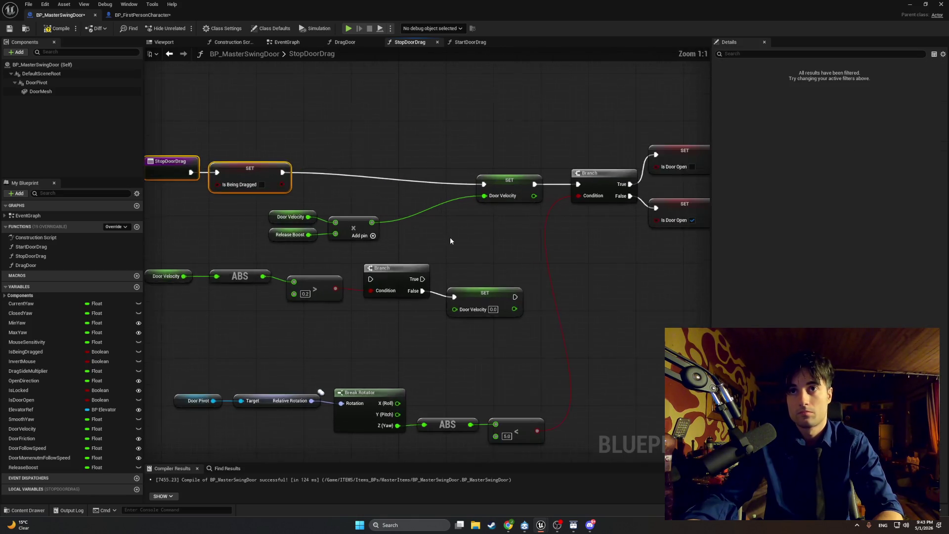
pyautogui.moveTo(450, 241); pyautogui.dragTo(503, 250)
pyautogui.press('super+shift+s')
pyautogui.moveTo(604, 360); pyautogui.dragTo(216, 134)
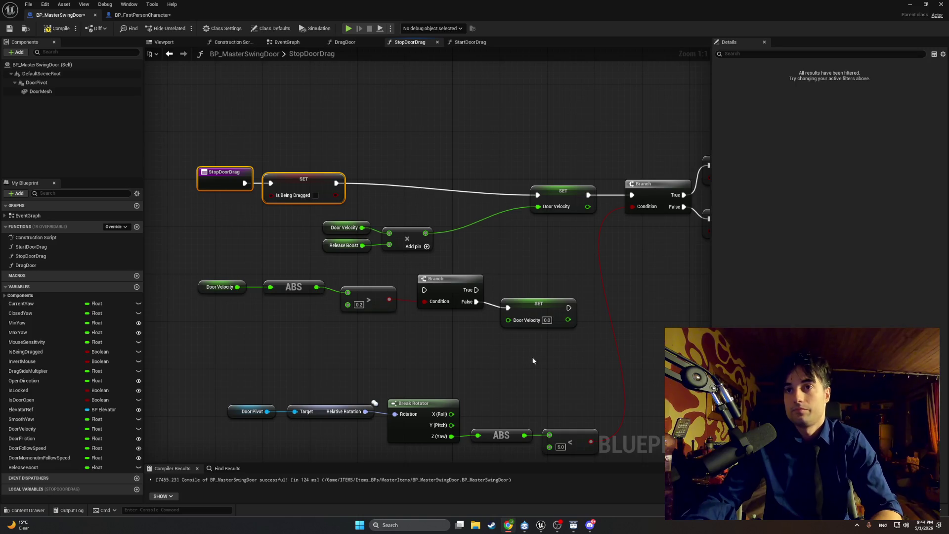
# Break the Is Being Dragged to Door Velocity set wire and move the entry nodes left
pyautogui.moveTo(551, 353)
pyautogui.mouseDown()
pyautogui.moveTo(344, 271)
pyautogui.moveTo(216, 260)
pyautogui.mouseUp()
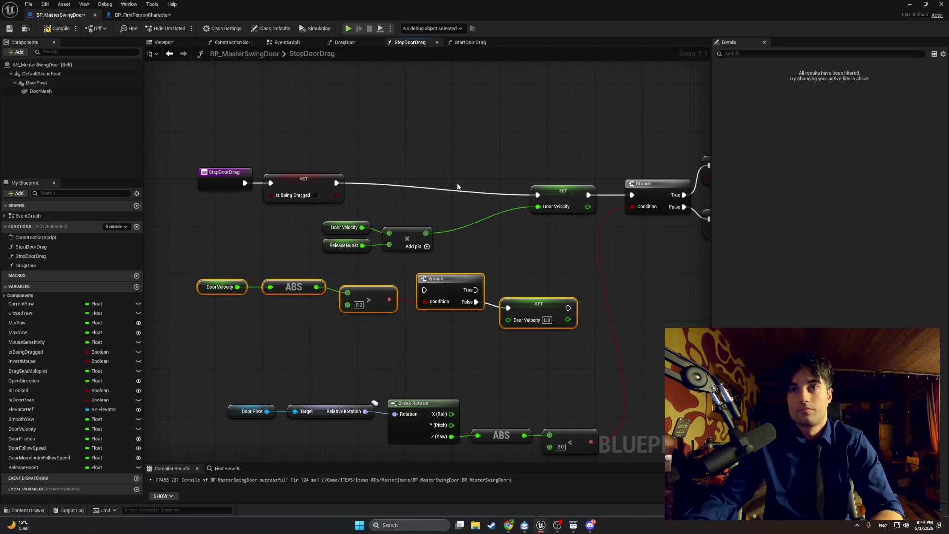
pyautogui.keyDown('alt'); pyautogui.click(459, 190); pyautogui.keyUp('alt')
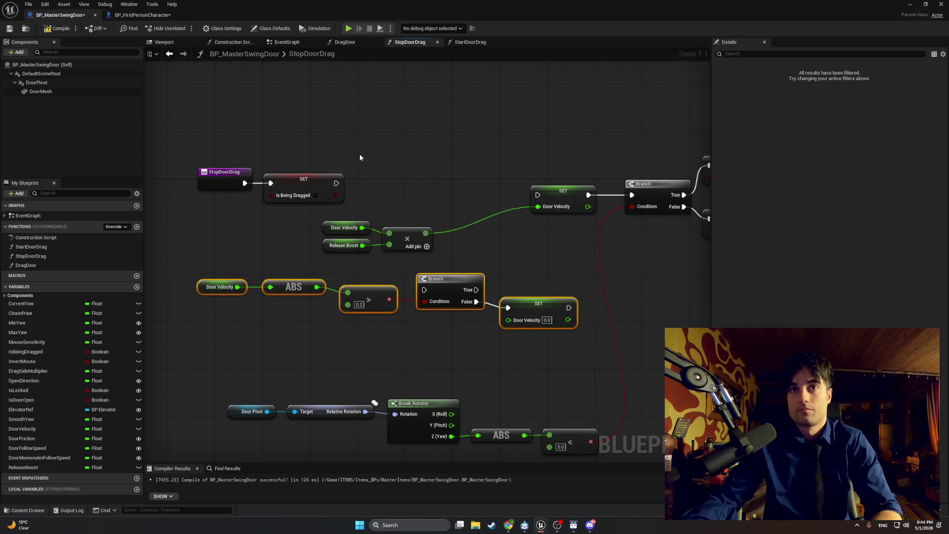
pyautogui.moveTo(505, 155); pyautogui.dragTo(376, 193)
pyautogui.moveTo(411, 165); pyautogui.dragTo(262, 169)
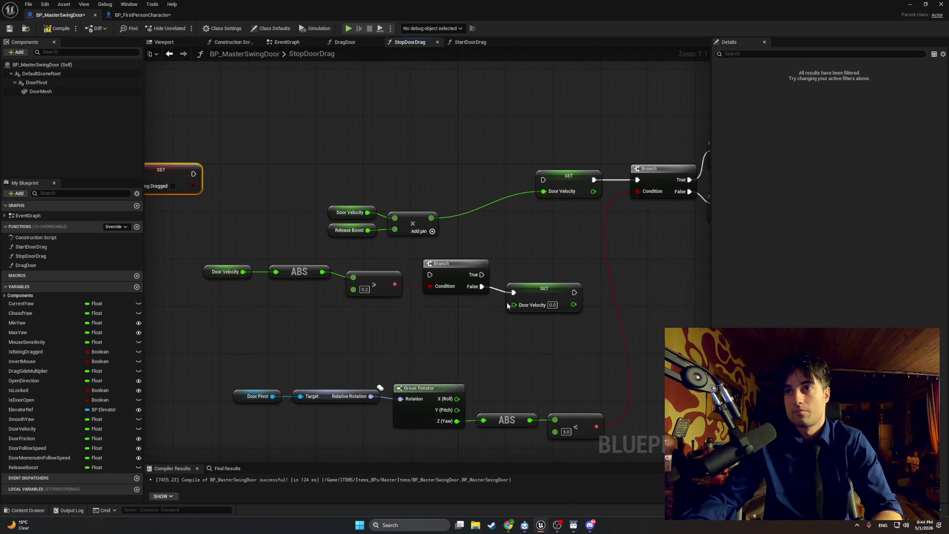
# Move the velocity check chain into the top row, aligning the getter, ABS and zero set
pyautogui.moveTo(569, 343); pyautogui.dragTo(223, 253)
pyautogui.moveTo(460, 269)
pyautogui.mouseDown()
pyautogui.moveTo(425, 170)
pyautogui.moveTo(433, 179)
pyautogui.moveTo(429, 170)
pyautogui.moveTo(447, 162)
pyautogui.mouseUp()
pyautogui.click(337, 156)
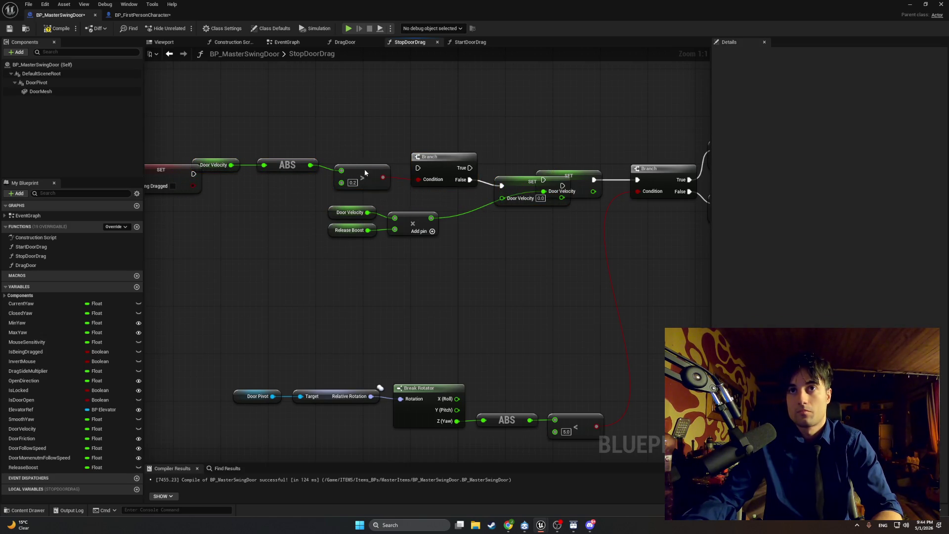
pyautogui.moveTo(365, 172); pyautogui.dragTo(377, 179)
pyautogui.moveTo(282, 168); pyautogui.dragTo(299, 179)
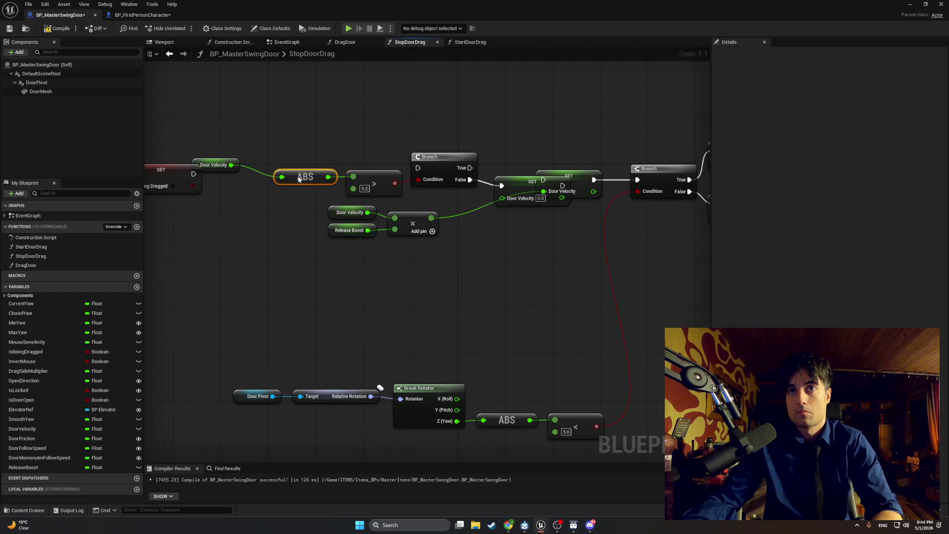
pyautogui.moveTo(228, 165); pyautogui.dragTo(258, 177)
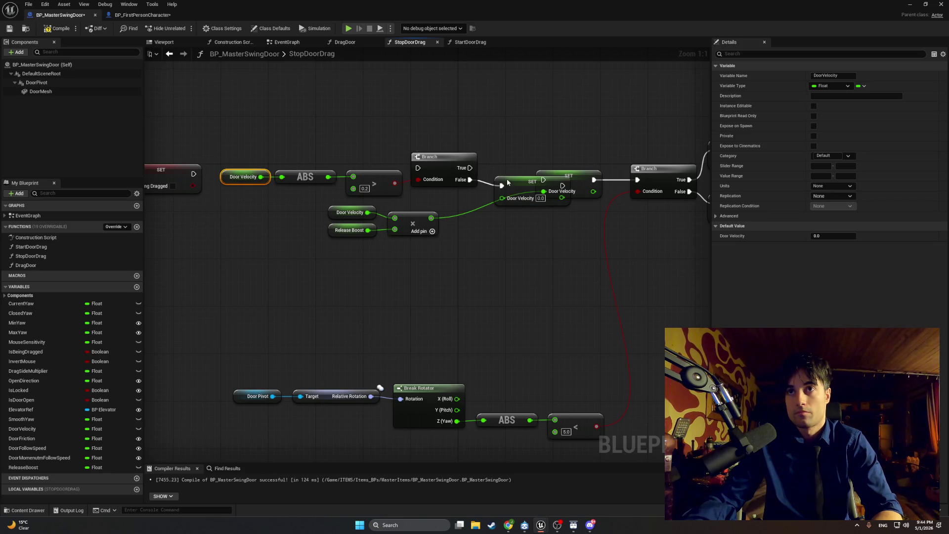
pyautogui.moveTo(508, 182); pyautogui.dragTo(499, 172)
# Rearrange the check chain lower and shift the multiply group and Branch into place
pyautogui.moveTo(510, 133)
pyautogui.mouseDown()
pyautogui.moveTo(223, 185)
pyautogui.moveTo(248, 189)
pyautogui.mouseUp()
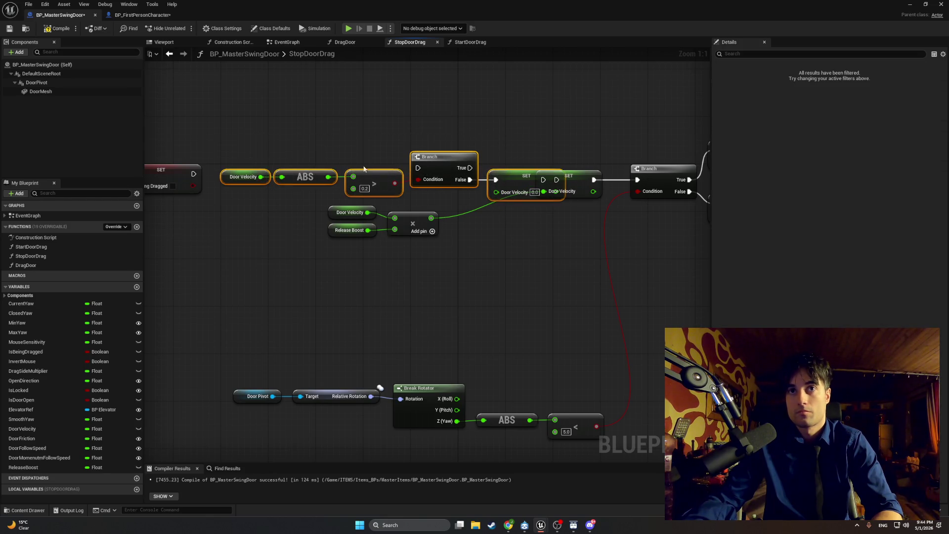
pyautogui.moveTo(442, 158); pyautogui.dragTo(363, 153)
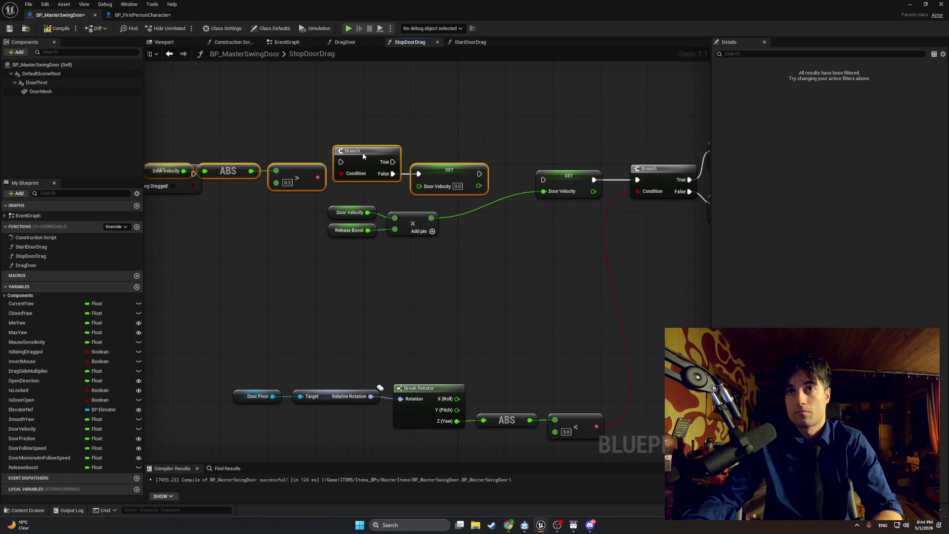
pyautogui.moveTo(362, 155)
pyautogui.mouseDown()
pyautogui.moveTo(428, 185)
pyautogui.moveTo(408, 164)
pyautogui.moveTo(402, 276)
pyautogui.mouseUp()
pyautogui.click(413, 223)
pyautogui.keyDown('ctrl'); pyautogui.click(348, 212); pyautogui.keyUp('ctrl')
pyautogui.keyDown('ctrl'); pyautogui.click(348, 230); pyautogui.keyUp('ctrl')
pyautogui.moveTo(404, 213)
pyautogui.mouseDown()
pyautogui.moveTo(456, 125)
pyautogui.moveTo(445, 130)
pyautogui.moveTo(468, 208)
pyautogui.moveTo(450, 219)
pyautogui.mouseUp()
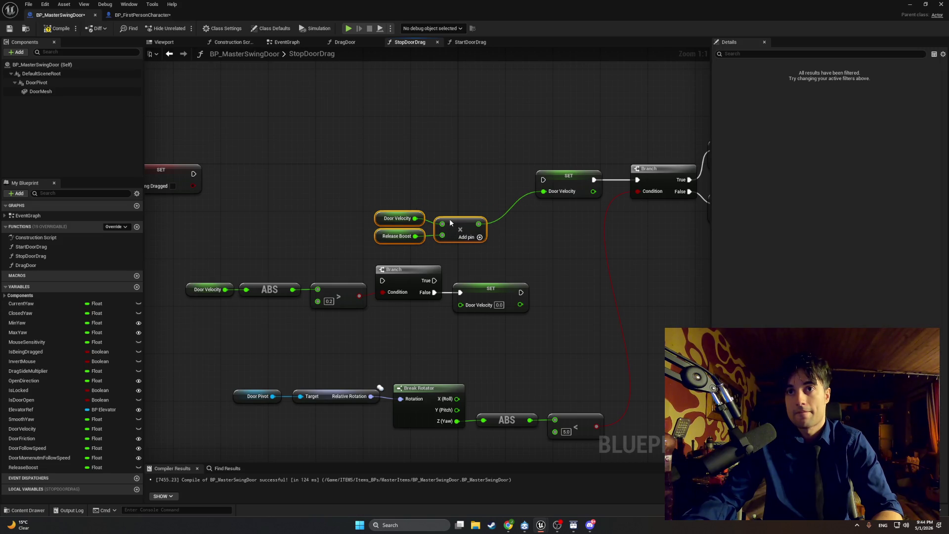
pyautogui.moveTo(401, 269)
pyautogui.mouseDown()
pyautogui.moveTo(382, 204)
pyautogui.moveTo(407, 278)
pyautogui.mouseUp()
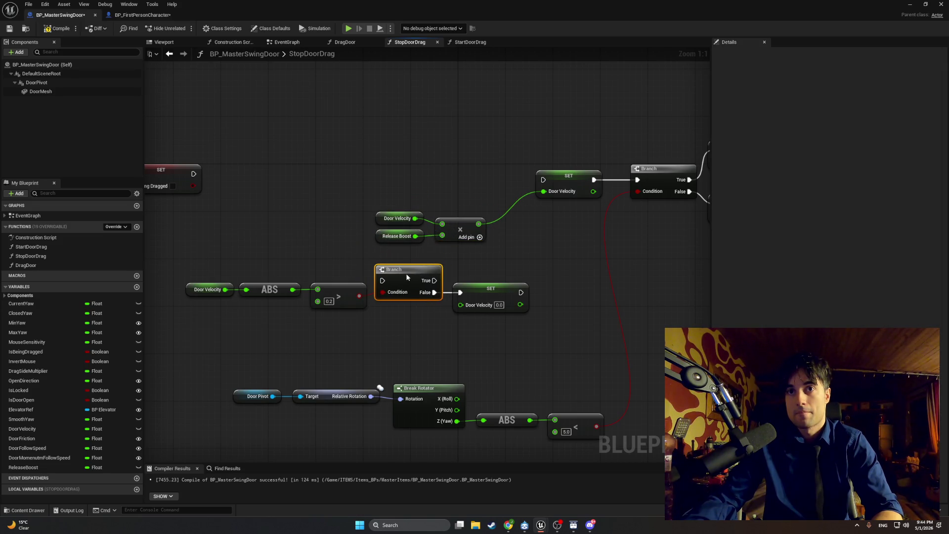
# Move the check chain beside the entry and wire Is Being Dragged into the Branch
pyautogui.moveTo(492, 339)
pyautogui.mouseDown()
pyautogui.moveTo(472, 324)
pyautogui.moveTo(179, 256)
pyautogui.mouseUp()
pyautogui.moveTo(395, 275); pyautogui.dragTo(366, 157)
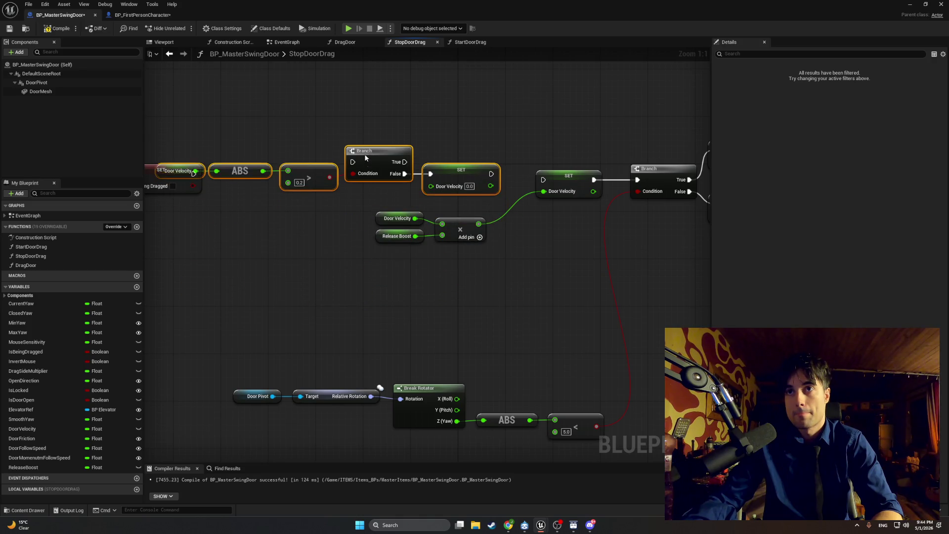
pyautogui.moveTo(277, 215)
pyautogui.mouseDown()
pyautogui.moveTo(207, 153)
pyautogui.moveTo(358, 118)
pyautogui.mouseUp()
pyautogui.moveTo(428, 129); pyautogui.dragTo(488, 161)
pyautogui.moveTo(545, 160)
pyautogui.mouseDown()
pyautogui.moveTo(325, 171)
pyautogui.moveTo(376, 190)
pyautogui.mouseUp()
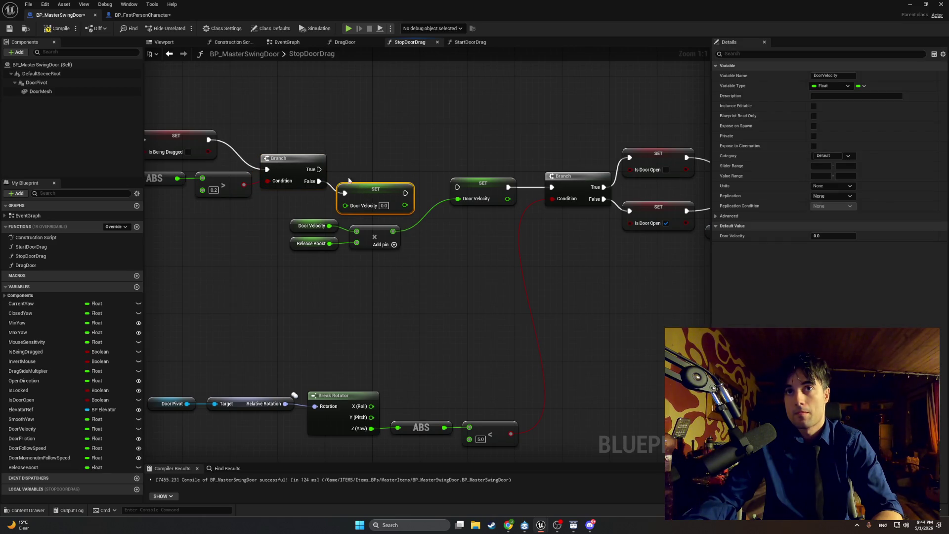
# Wire Branch True to the boosted Door Velocity set, tidy the nodes, and screenshot the graph
pyautogui.moveTo(319, 169); pyautogui.dragTo(458, 187)
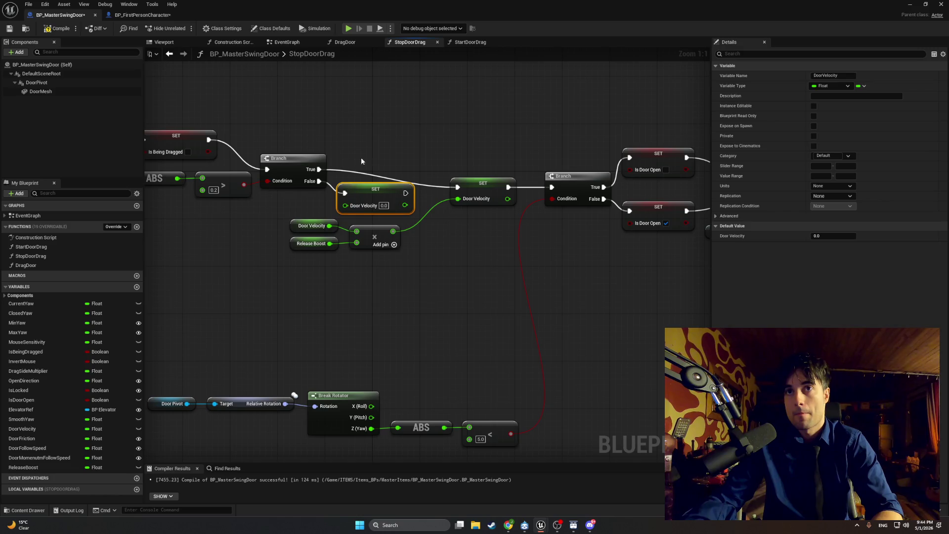
pyautogui.moveTo(420, 256)
pyautogui.mouseDown()
pyautogui.moveTo(460, 229)
pyautogui.moveTo(341, 193)
pyautogui.mouseUp()
pyautogui.moveTo(414, 210)
pyautogui.mouseDown()
pyautogui.moveTo(429, 204)
pyautogui.moveTo(443, 234)
pyautogui.mouseUp()
pyautogui.moveTo(415, 162); pyautogui.dragTo(415, 174)
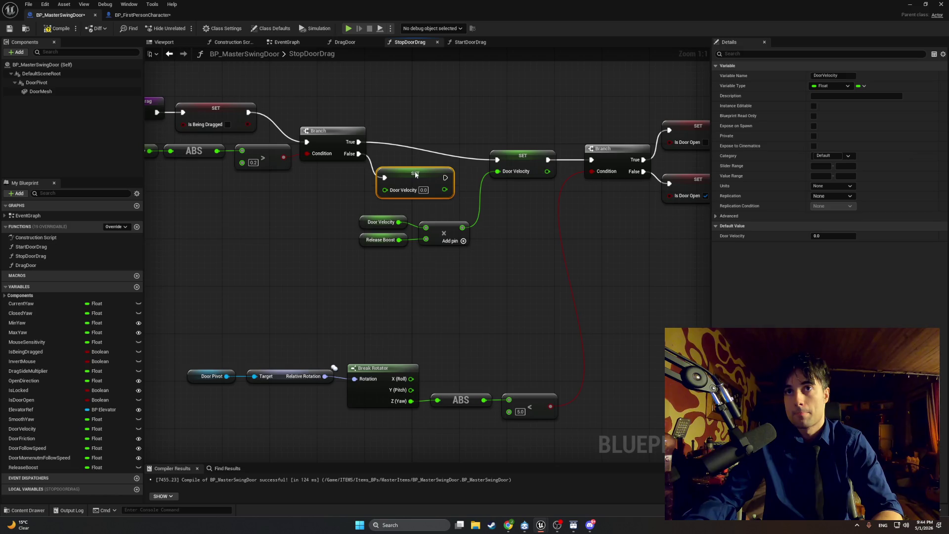
pyautogui.scroll(-1, 401, 134)
pyautogui.moveTo(401, 134); pyautogui.dragTo(446, 172)
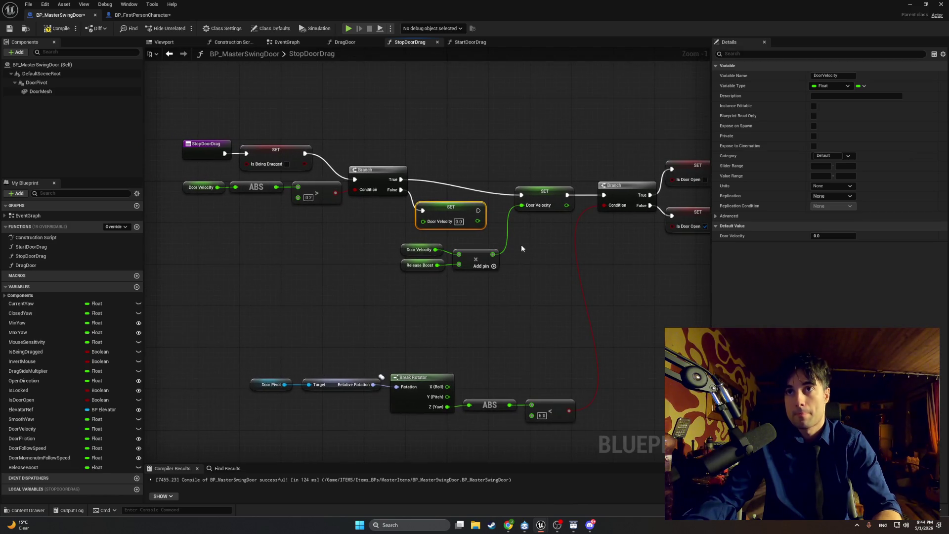
pyautogui.press('super+shift+s')
pyautogui.moveTo(568, 294); pyautogui.dragTo(177, 110)
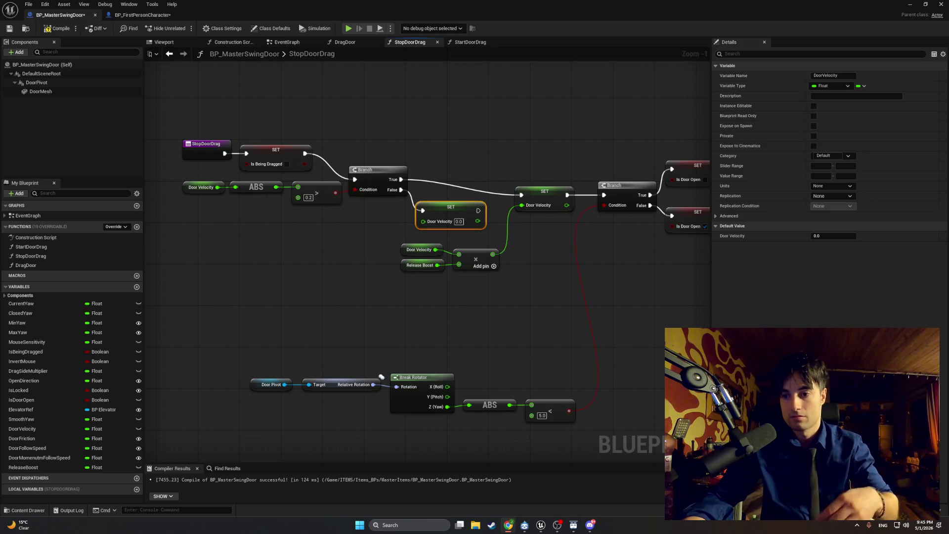
pyautogui.scroll(1, 486, 308)
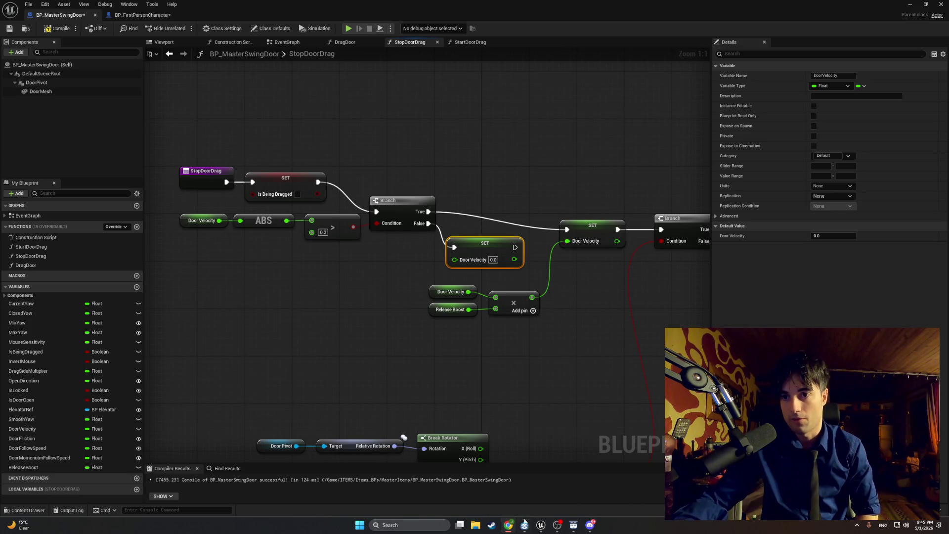
pyautogui.moveTo(514, 515)
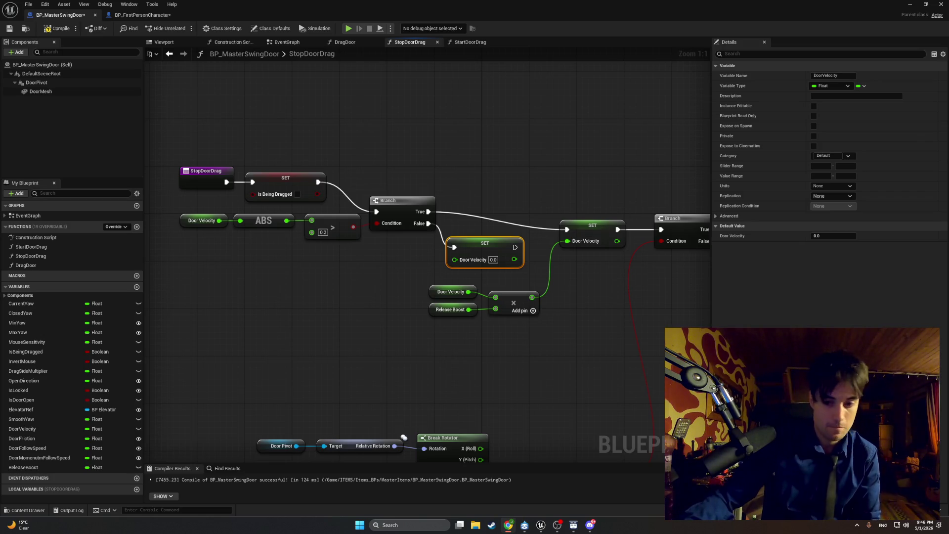
pyautogui.hotkey('alt', 'Tab')
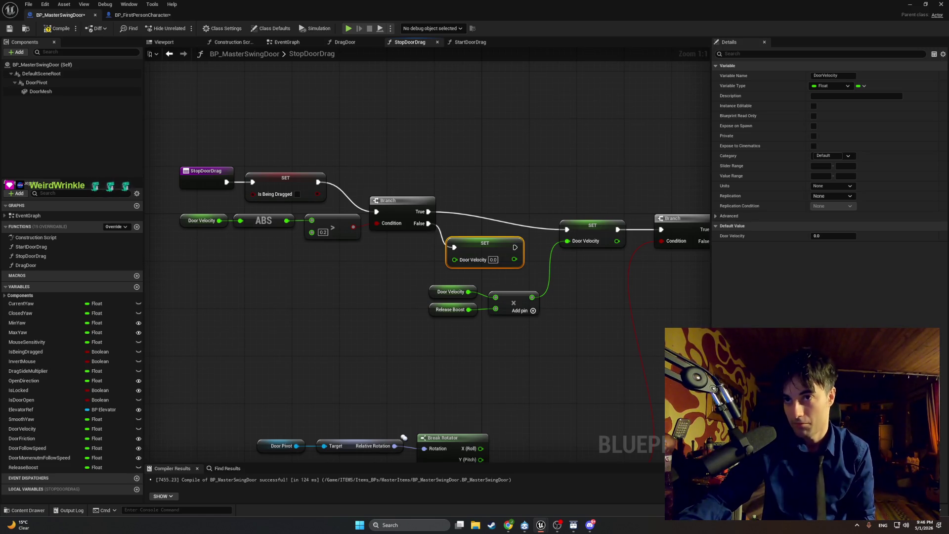
# Move the Door Pivot Break Rotator/ABS/< 5.0 nodes up and compile the door blueprint
pyautogui.moveTo(547, 447)
pyautogui.mouseDown()
pyautogui.moveTo(466, 380)
pyautogui.moveTo(174, 327)
pyautogui.mouseUp()
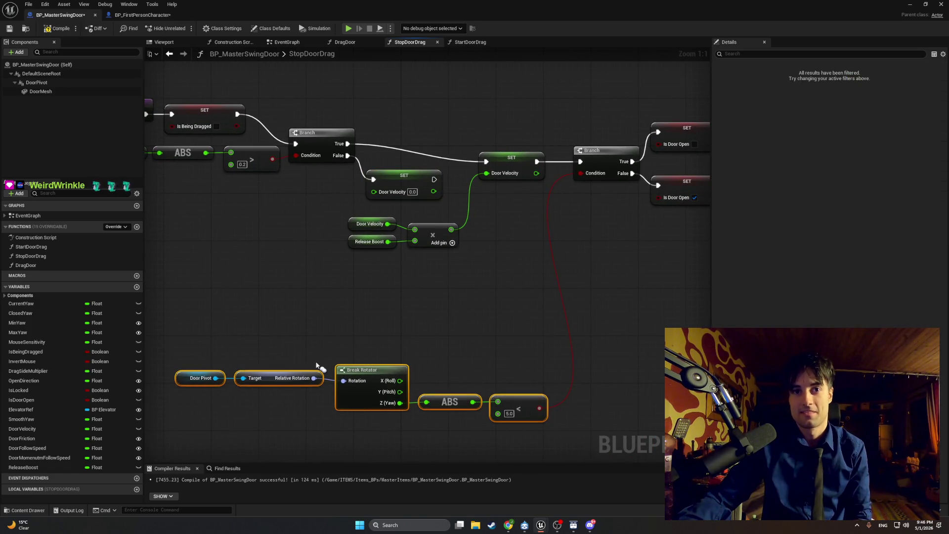
pyautogui.moveTo(353, 371); pyautogui.dragTo(318, 271)
pyautogui.click(403, 332)
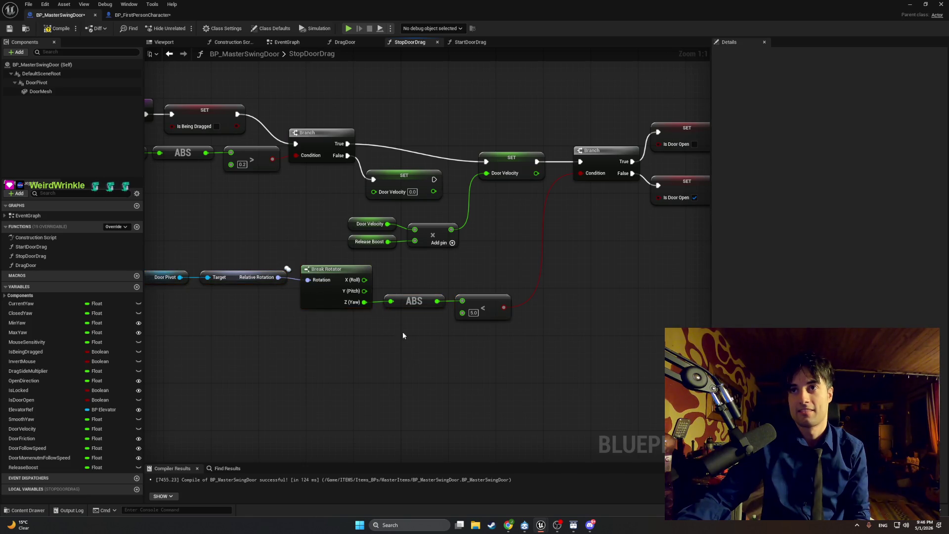
pyautogui.moveTo(402, 331); pyautogui.dragTo(505, 439)
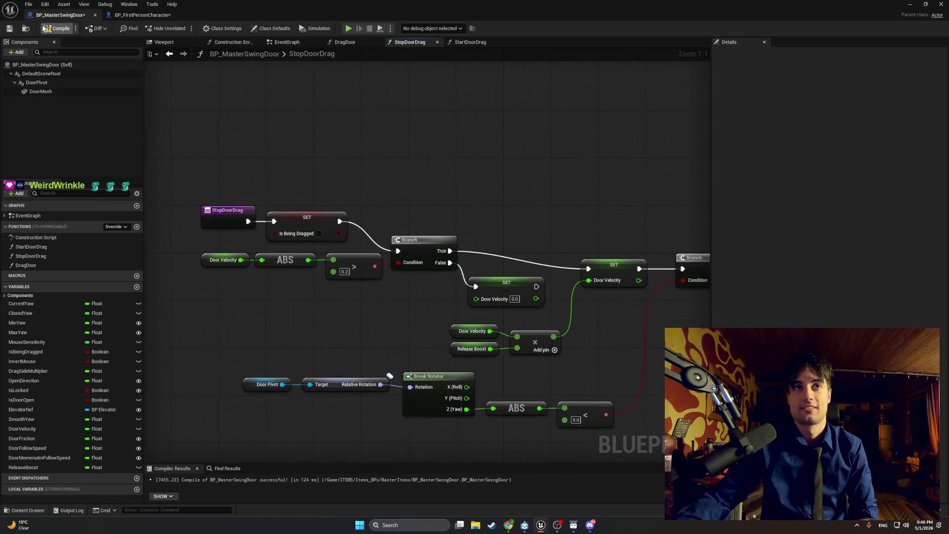
pyautogui.click(57, 28)
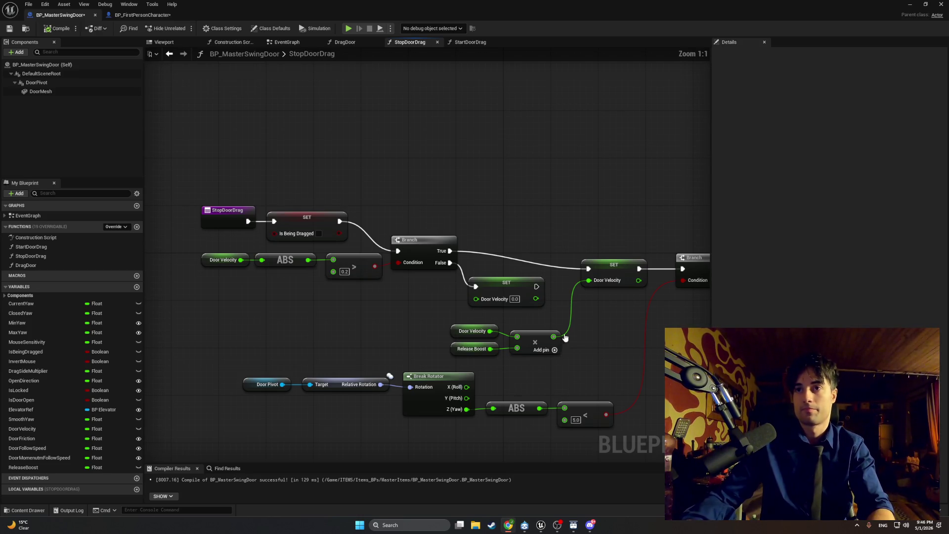
# Select the Branch, SET and multiply nodes, then minimize the Blueprint editor
pyautogui.moveTo(584, 329); pyautogui.dragTo(562, 328)
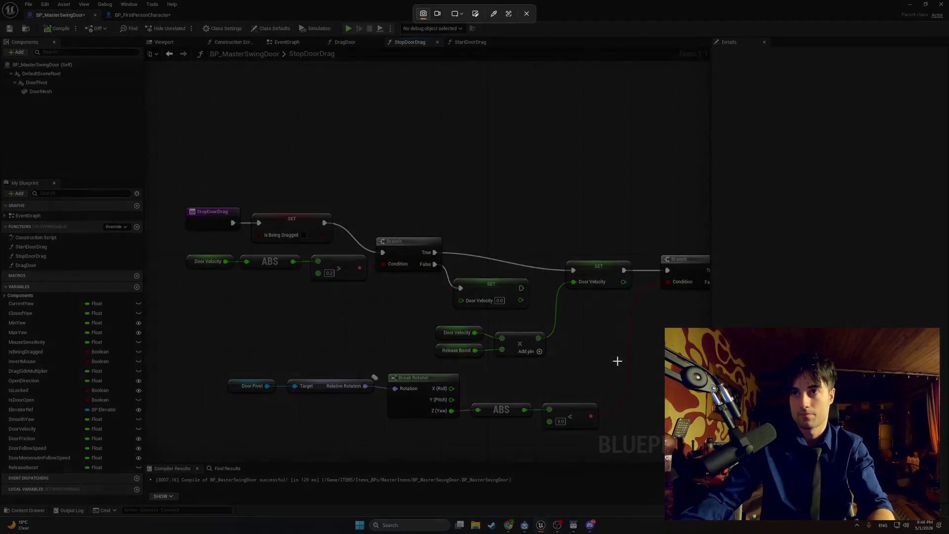
pyautogui.moveTo(629, 369); pyautogui.dragTo(373, 207)
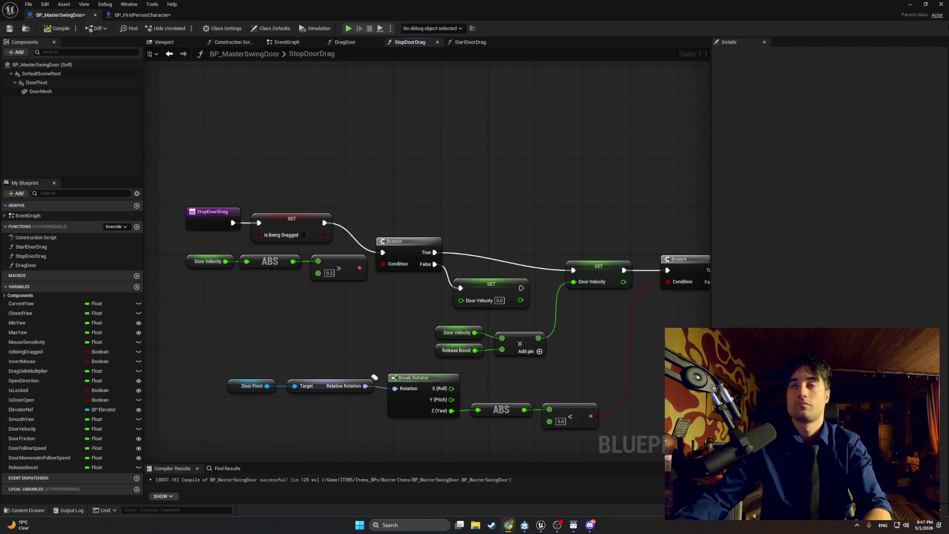
pyautogui.click(910, 5)
# Play the level and swing the door open with the E key
pyautogui.click(183, 28)
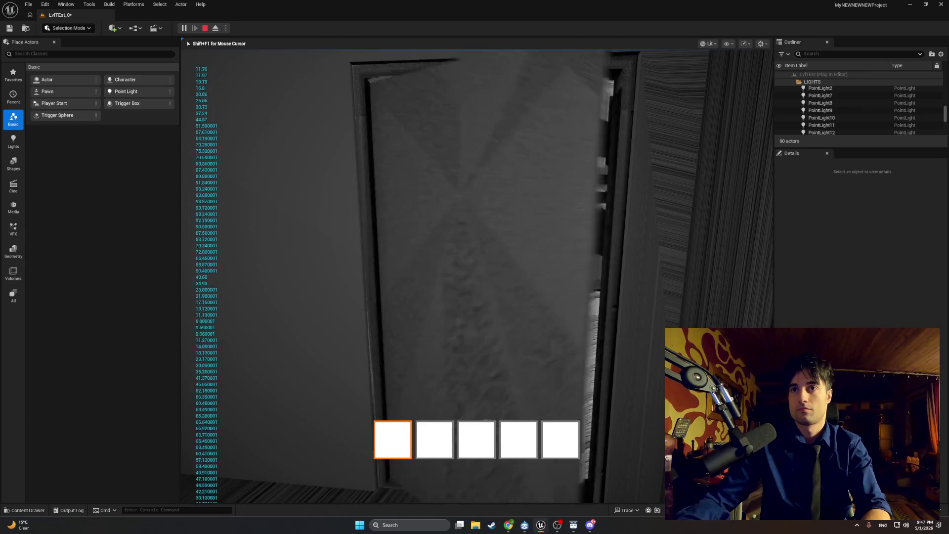
pyautogui.press('e')
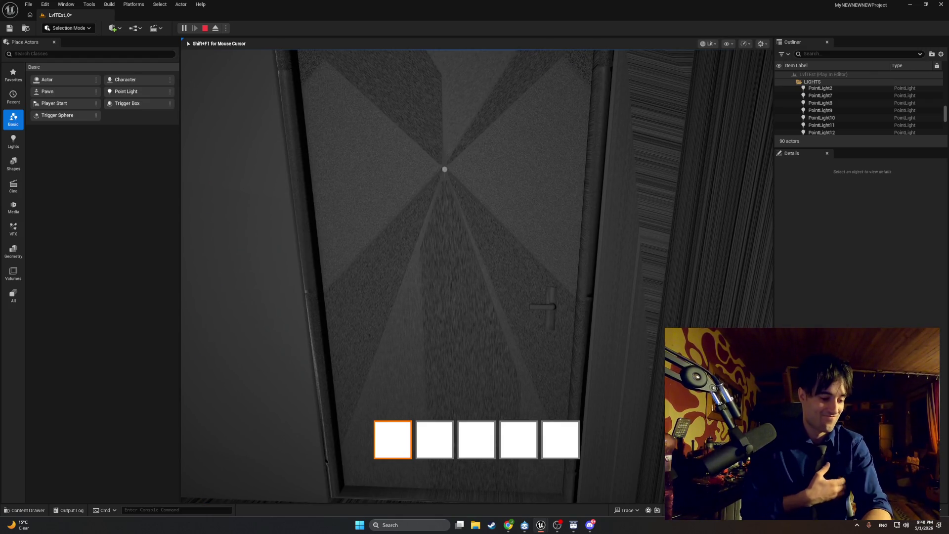
# End the current play session with Esc and start a new Play-in-Editor test
pyautogui.press('Escape')
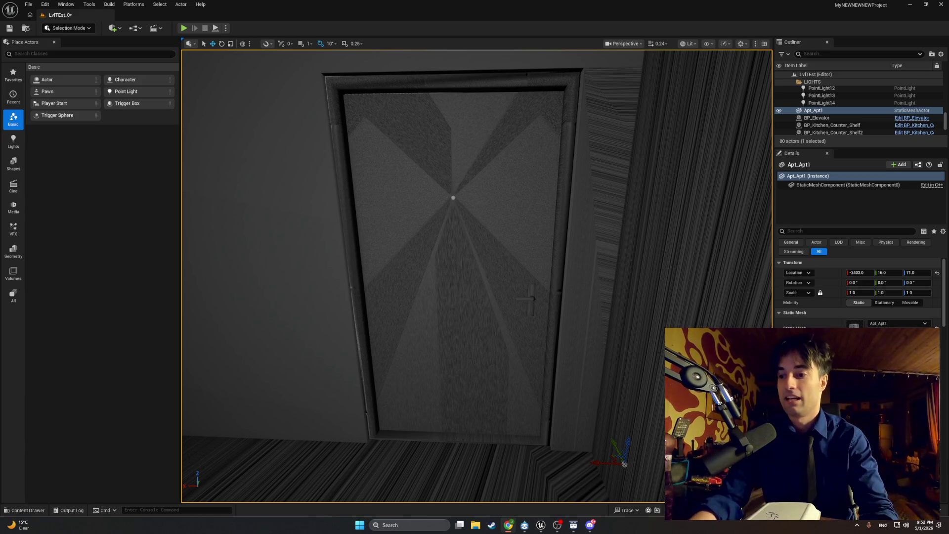
pyautogui.click(183, 28)
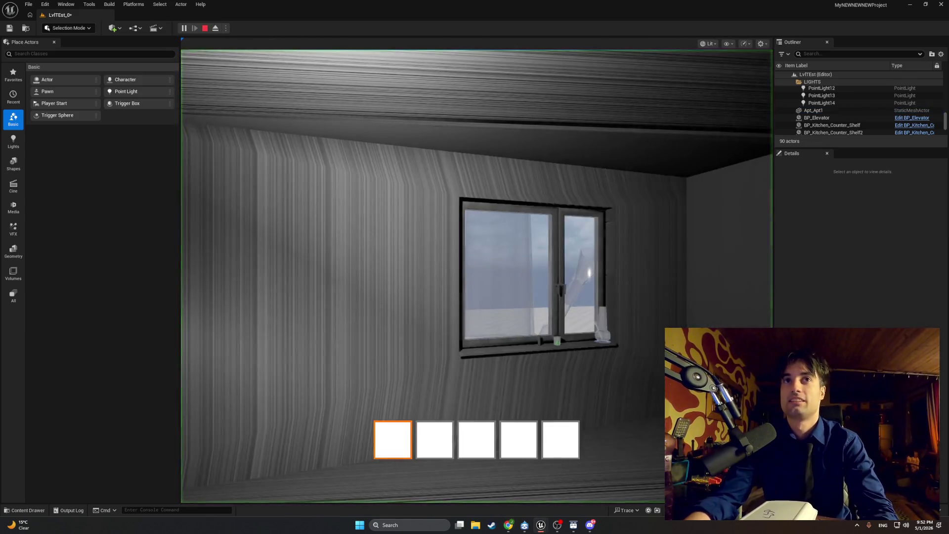
# Push the door fully open with E in play mode, end the session, then return to the YouTube video in Chrome
pyautogui.press('e')
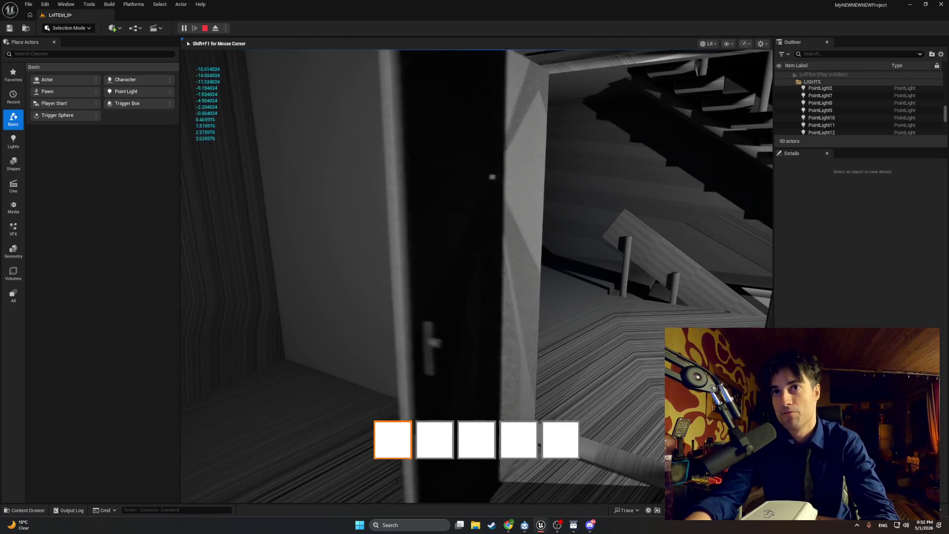
pyautogui.press('e')
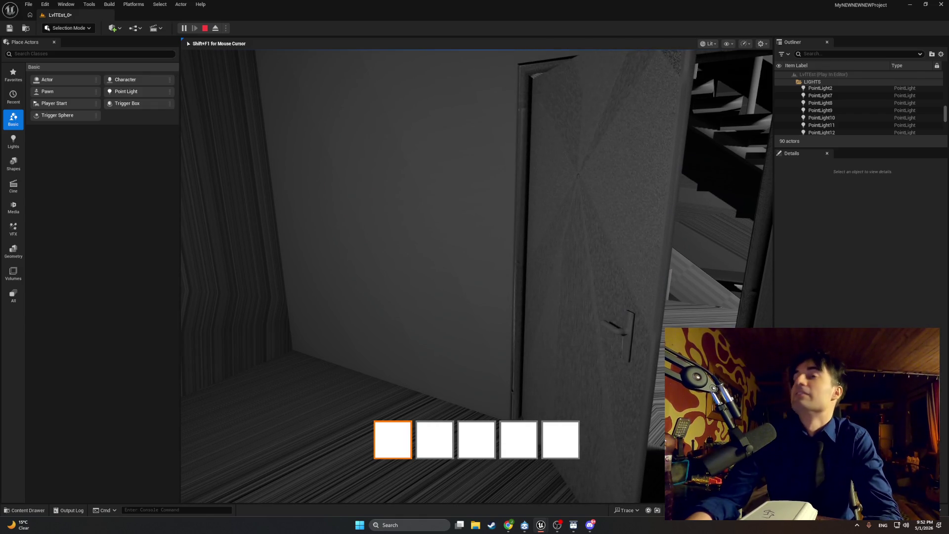
pyautogui.press('Escape')
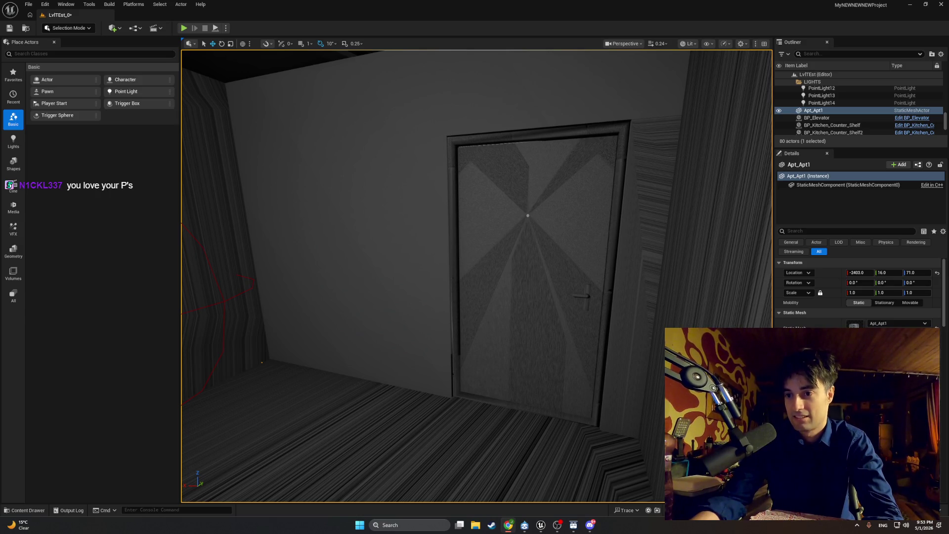
pyautogui.click(509, 525)
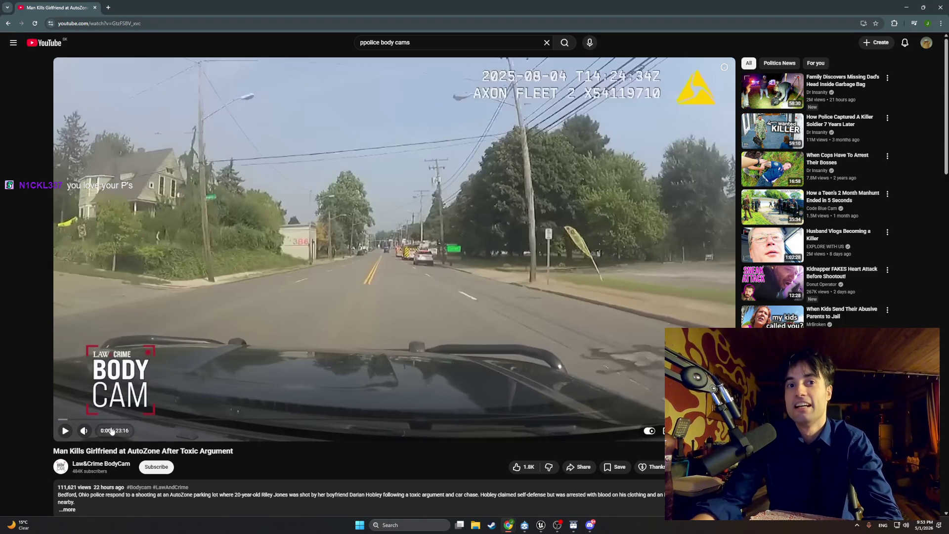
# Play the Law&Crime body-cam video and switch it to full screen
pyautogui.click(68, 433)
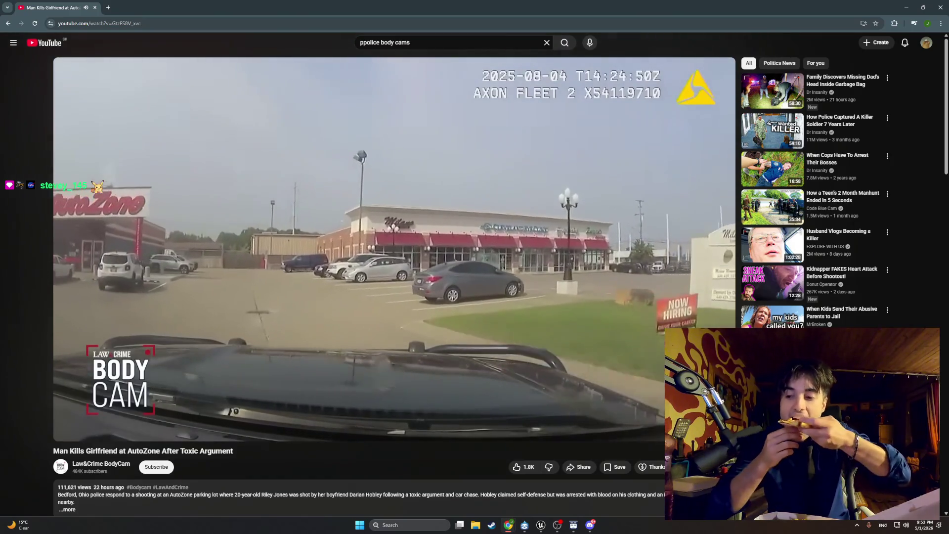
pyautogui.press('f')
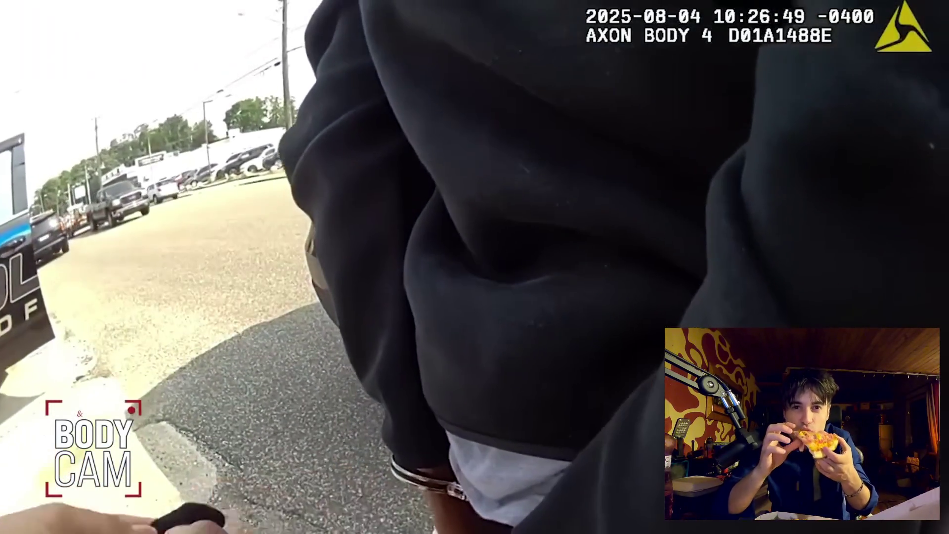
# Pause the full-screen body-cam video briefly with Space, then resume it
pyautogui.press('space')
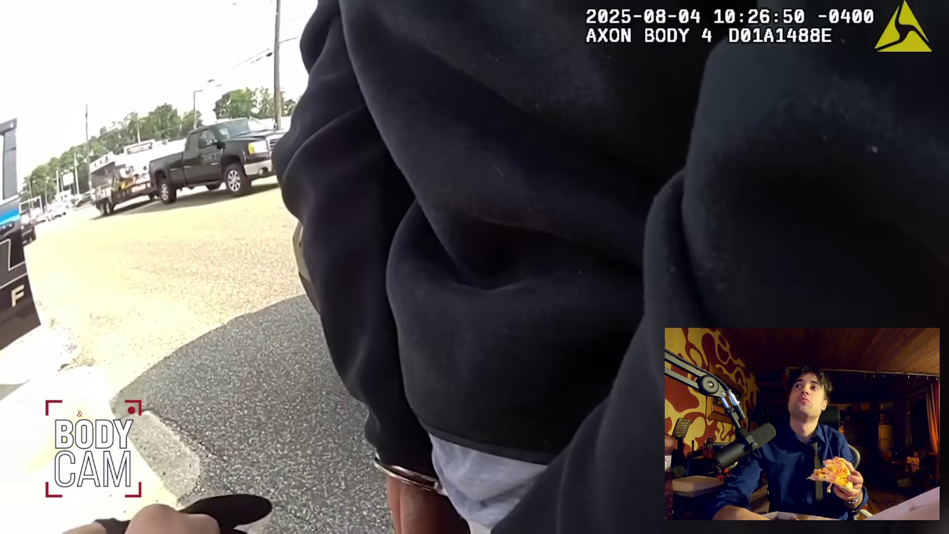
pyautogui.press('space')
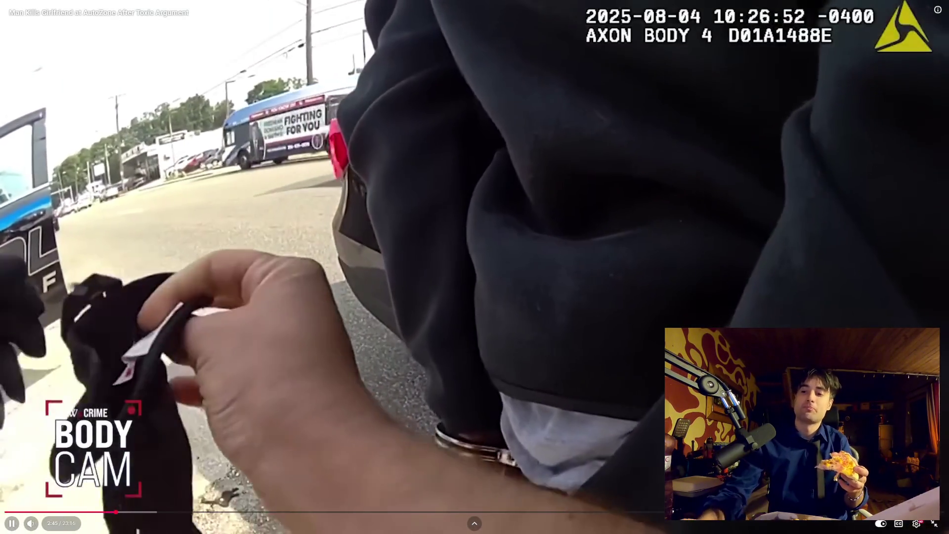
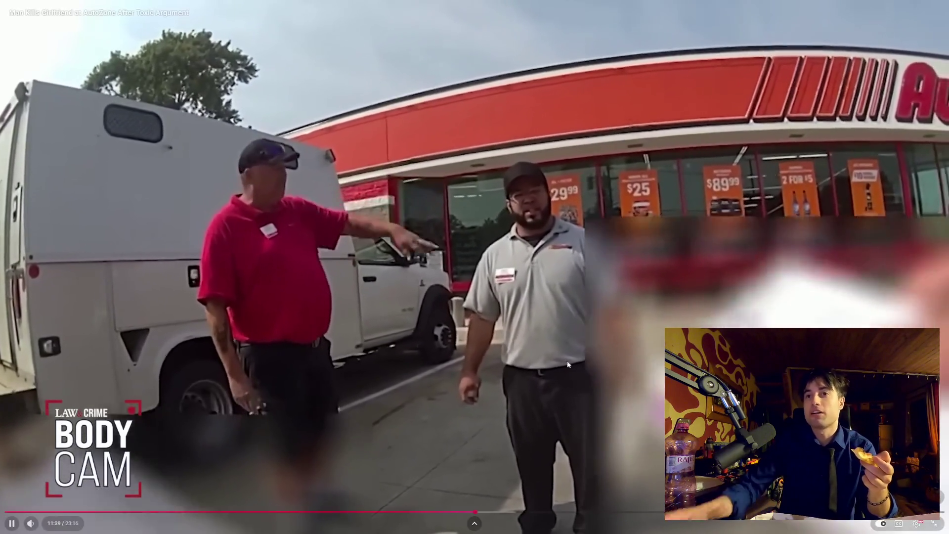
# Watch the bodycam video with several pauses, then exit fullscreen and hide the browser
pyautogui.click(459, 353)
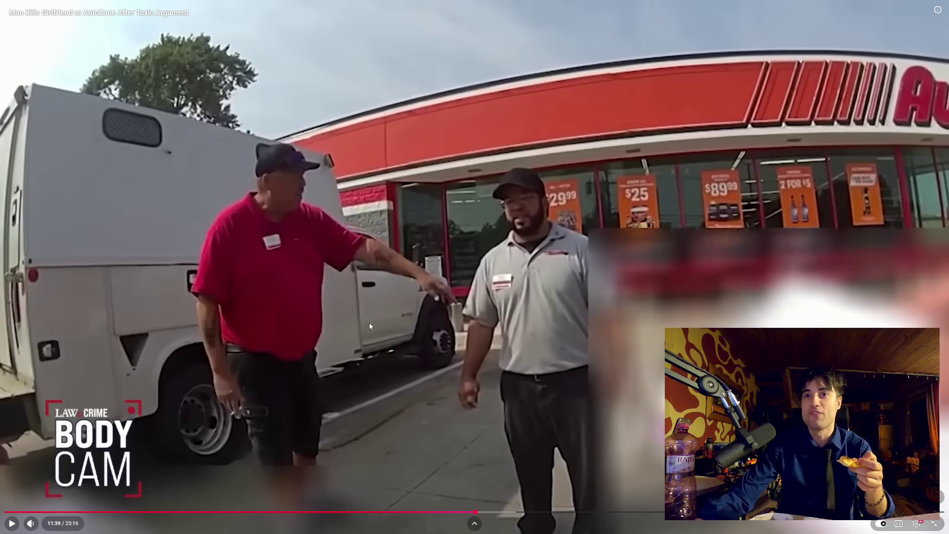
pyautogui.click(309, 301)
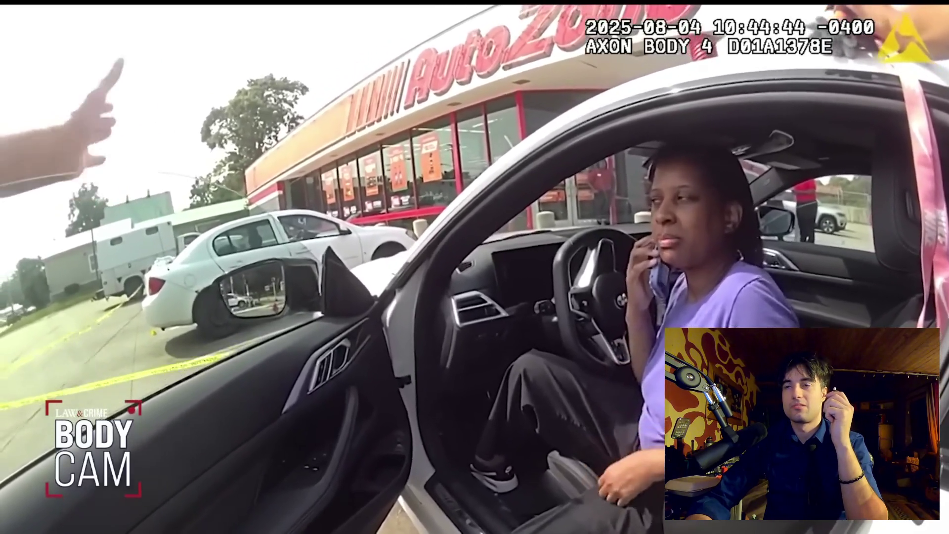
pyautogui.moveTo(282, 236)
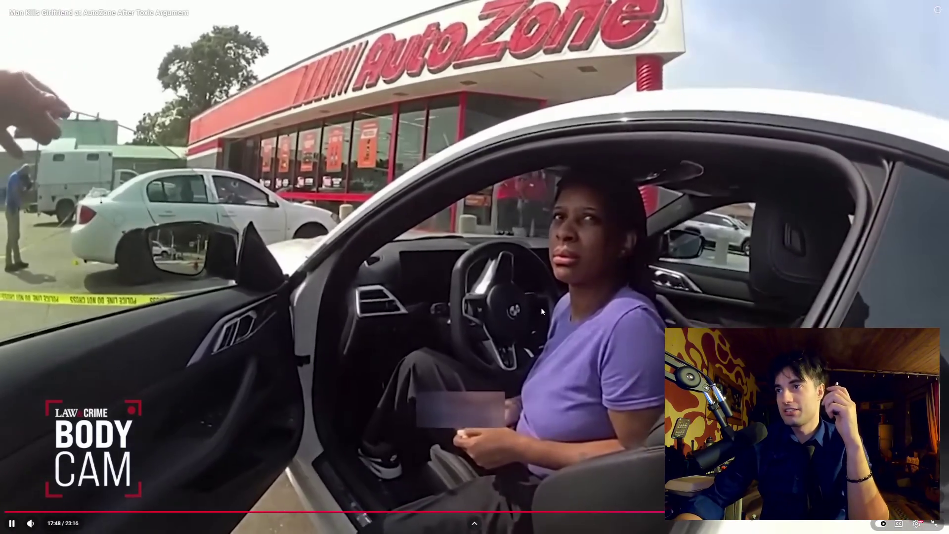
pyautogui.click(541, 307)
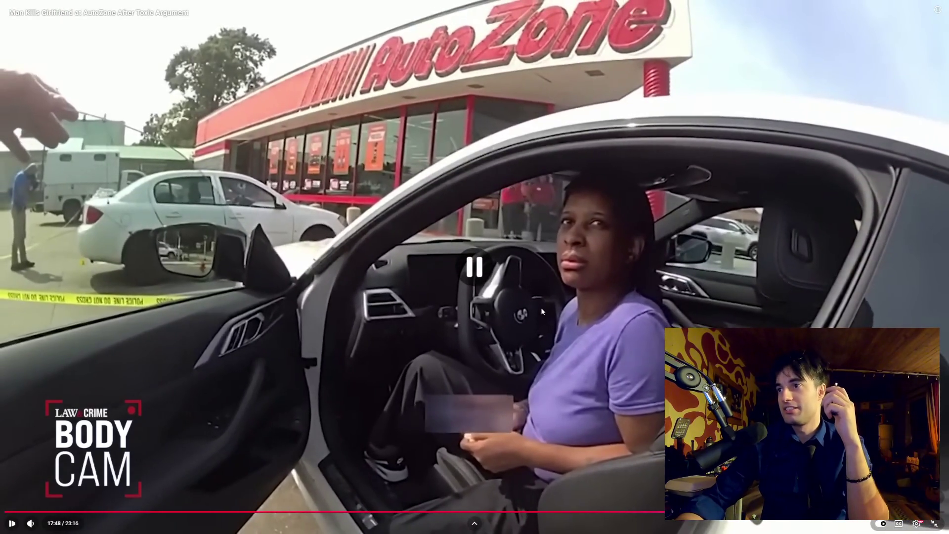
pyautogui.click(541, 307)
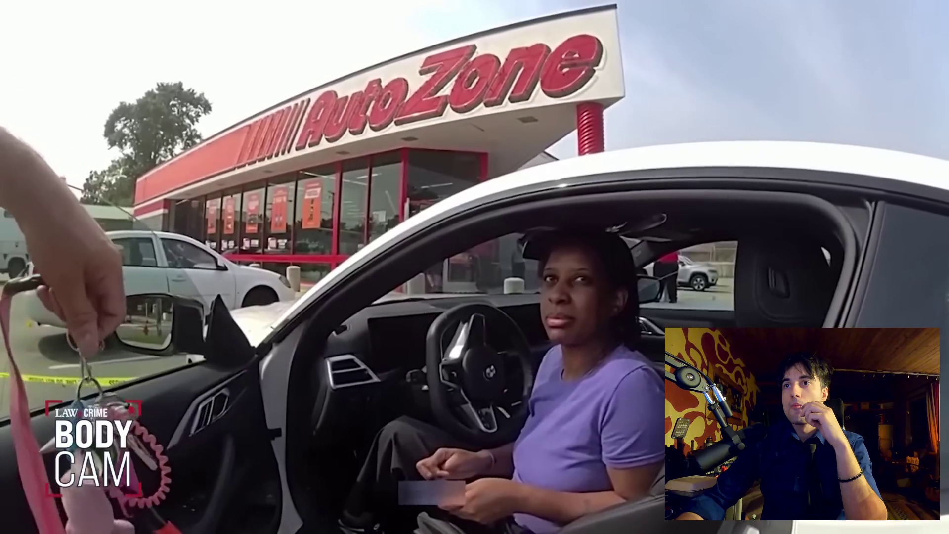
pyautogui.press('space')
pyautogui.press('space')
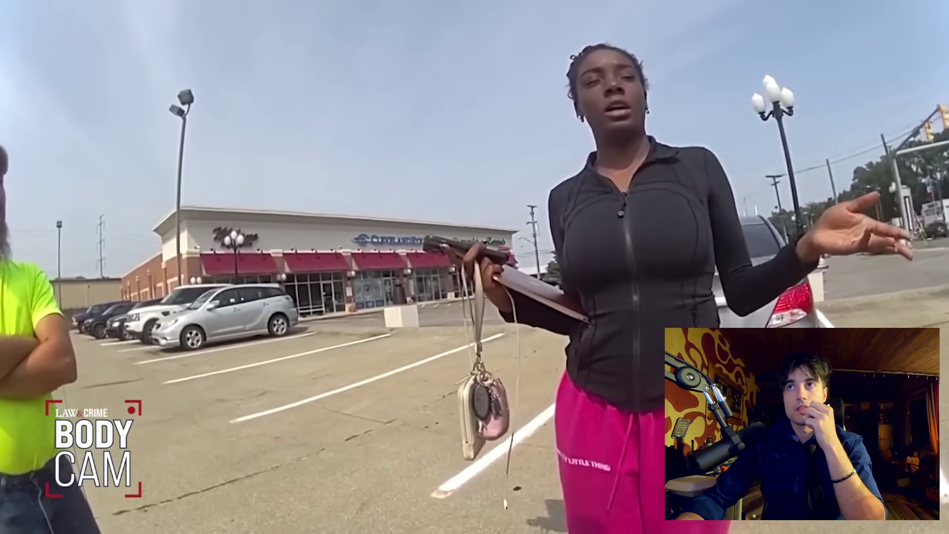
pyautogui.click(113, 436)
pyautogui.click(145, 410)
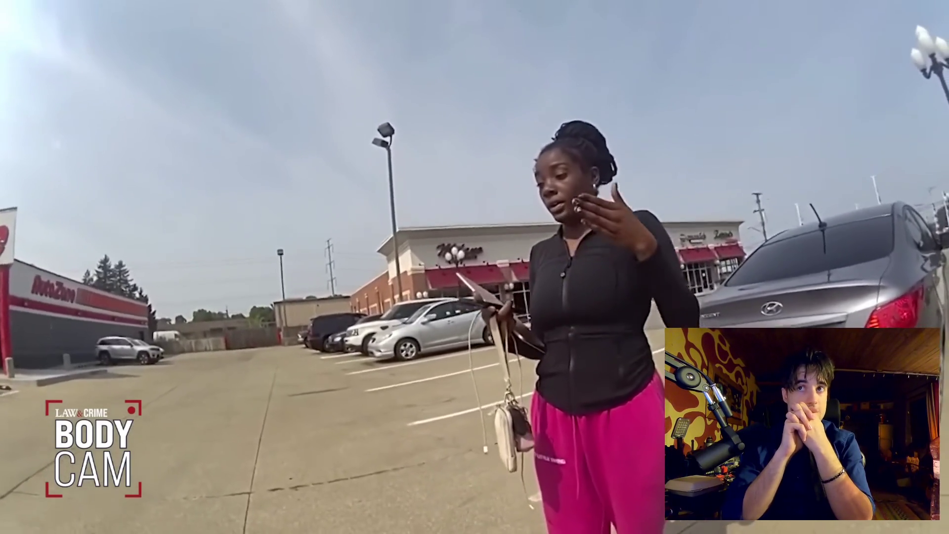
pyautogui.moveTo(244, 359)
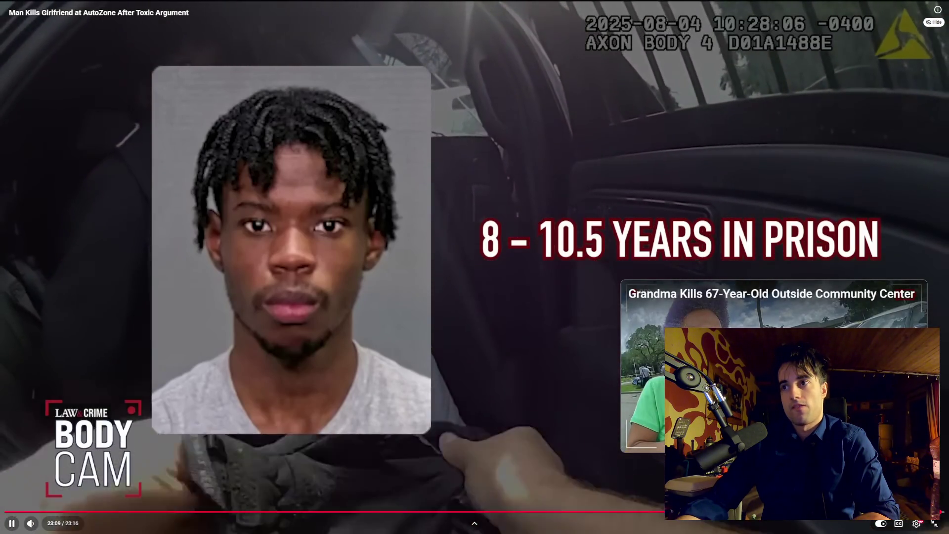
pyautogui.click(940, 527)
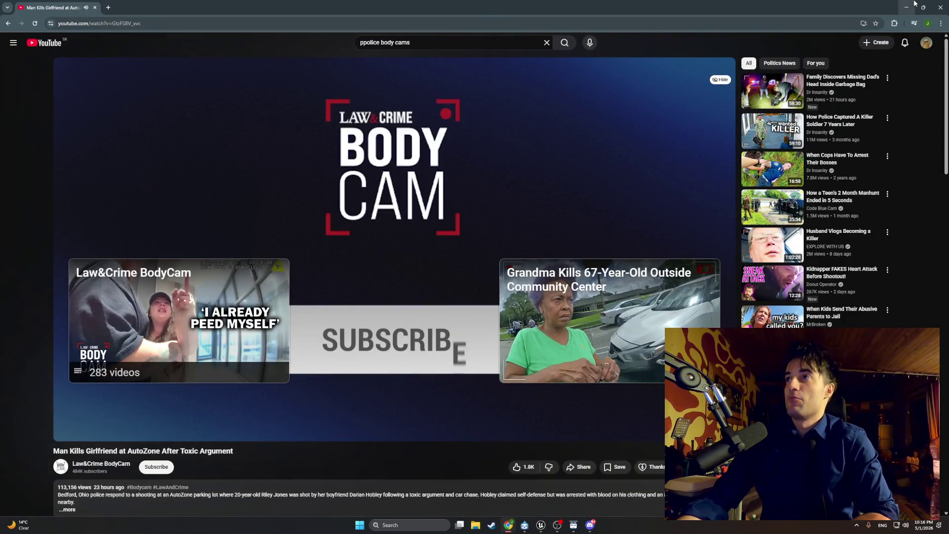
pyautogui.click(906, 7)
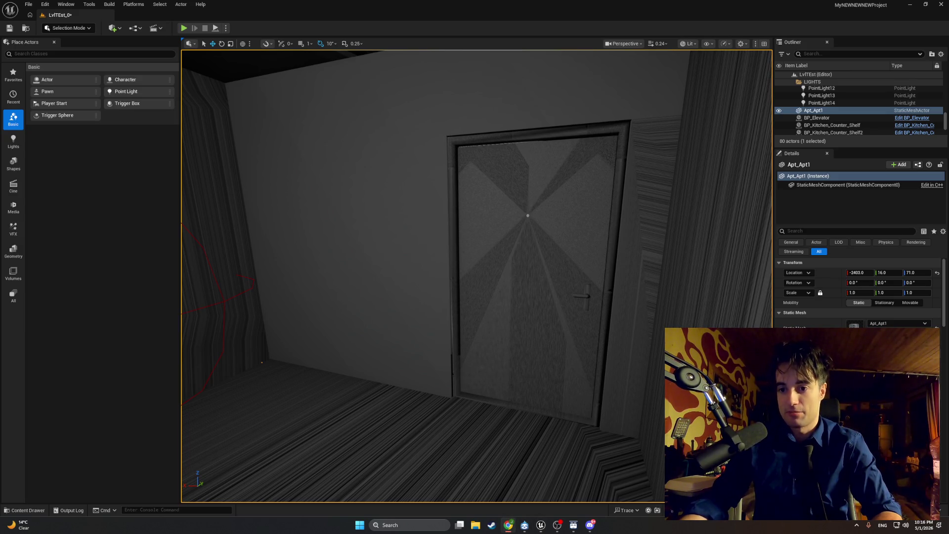
# Play the stroim playlist (The Urbz King Tower OST) on YouTube and minimize Chrome
pyautogui.click(508, 525)
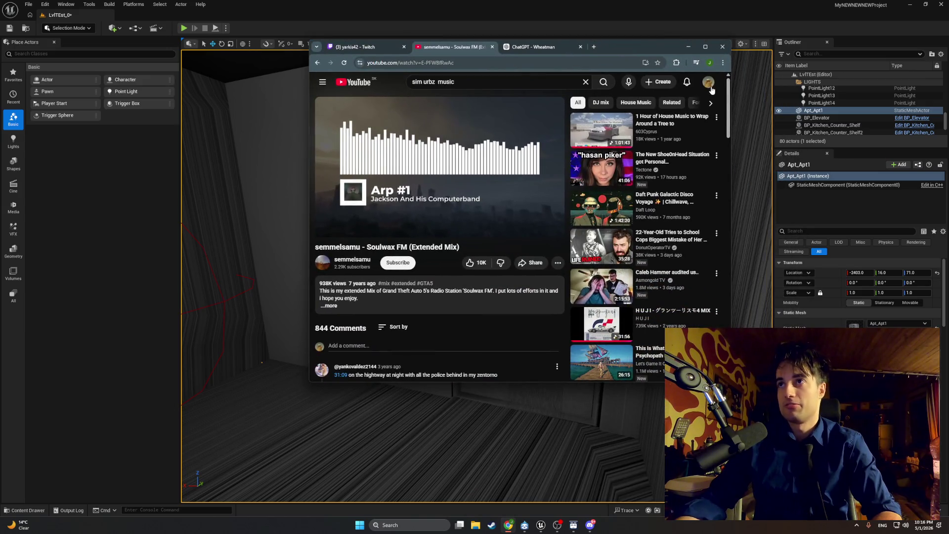
pyautogui.click(322, 83)
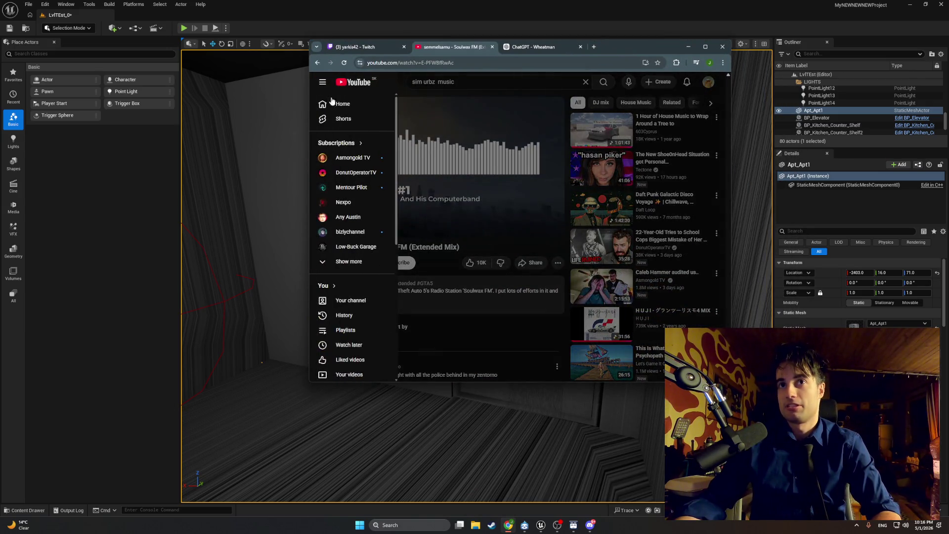
pyautogui.click(352, 329)
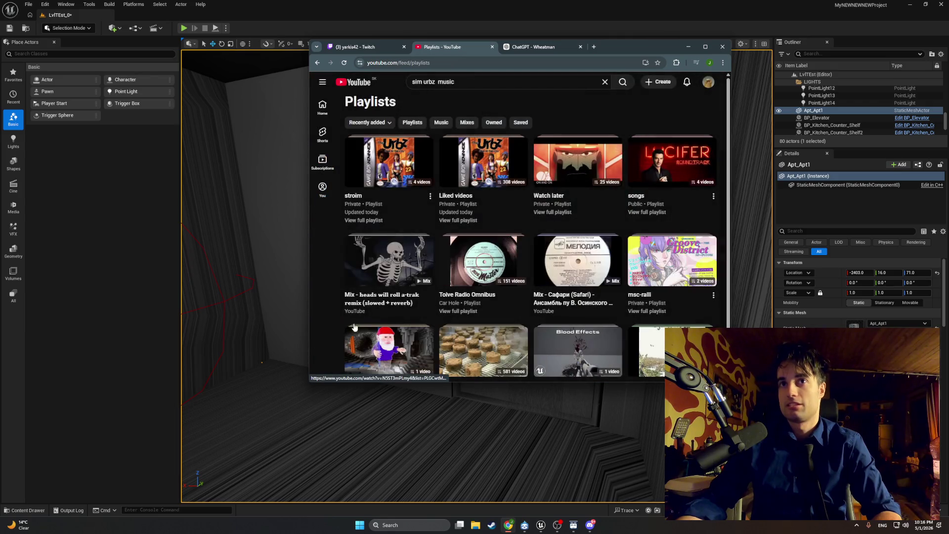
pyautogui.click(388, 181)
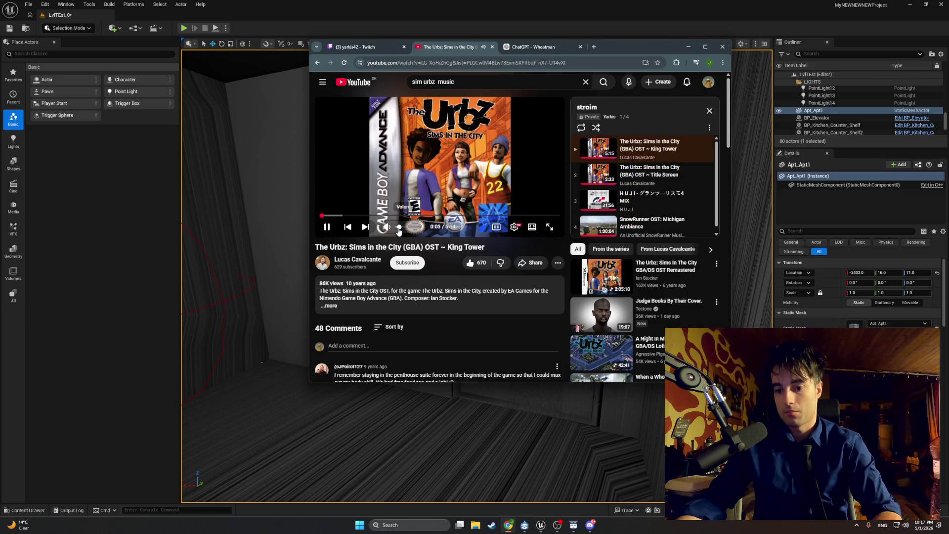
pyautogui.click(683, 47)
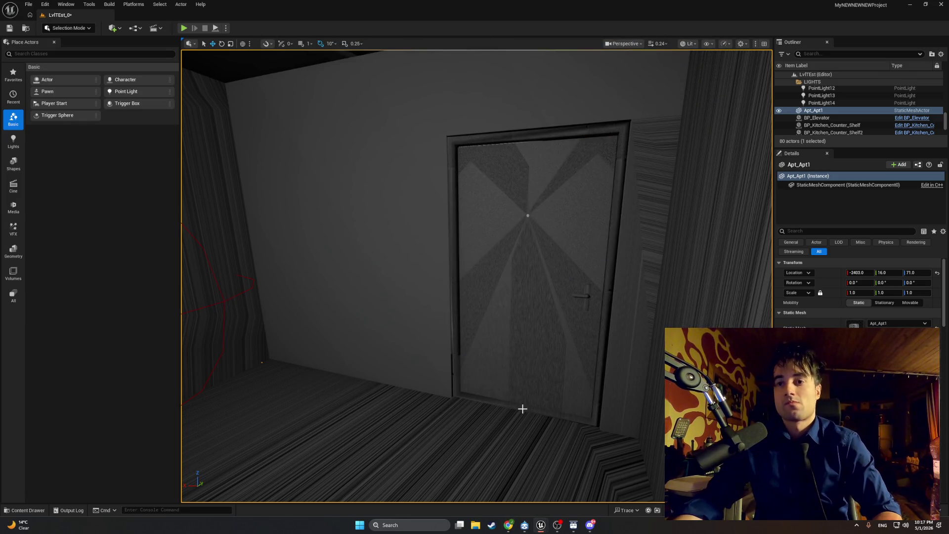
# Bring up the BP_MasterSwingDoor editor, glance at the ChatGPT tab, then hide the browser
pyautogui.moveTo(538, 525)
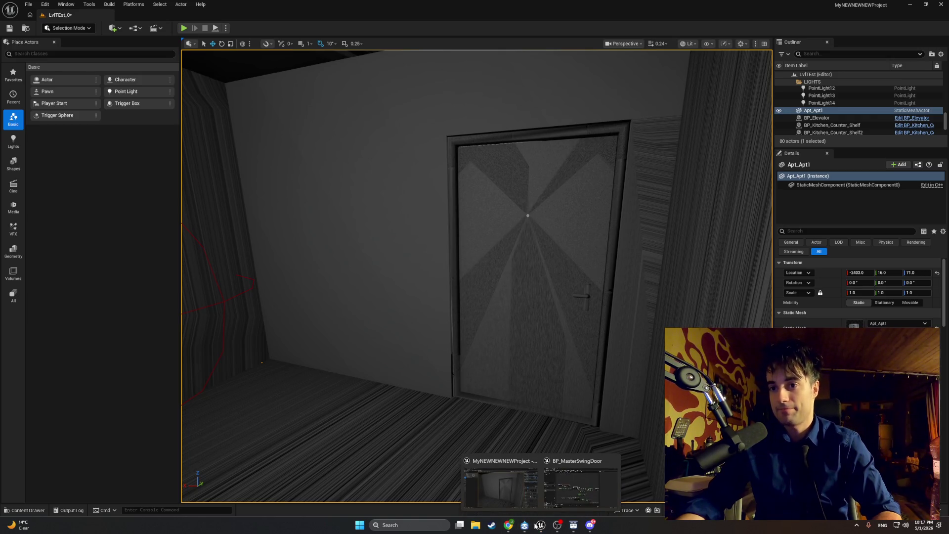
pyautogui.click(562, 493)
pyautogui.click(506, 526)
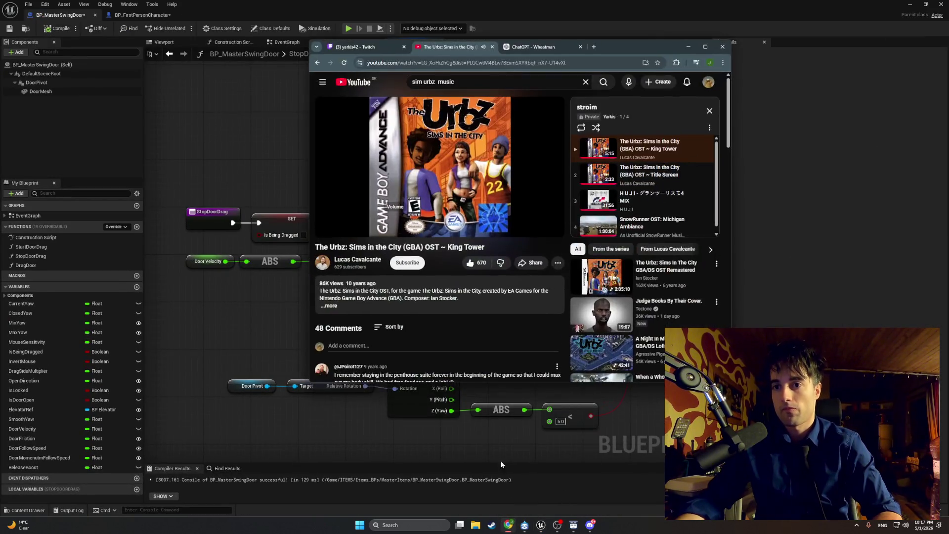
pyautogui.click(516, 47)
pyautogui.click(688, 47)
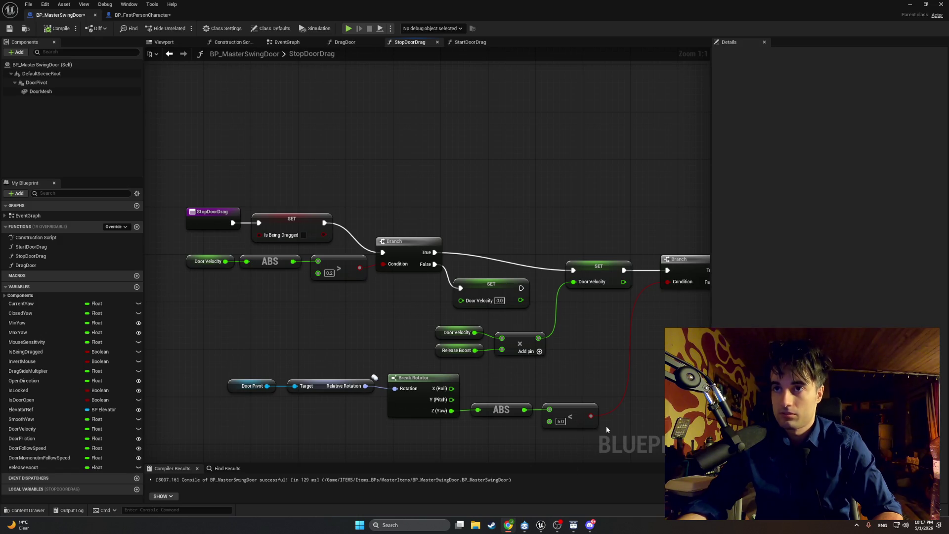
# Move the StopDoorDrag entry, SET, ABS, compare and Branch node group slightly lower
pyautogui.moveTo(539, 357)
pyautogui.mouseDown()
pyautogui.moveTo(396, 360)
pyautogui.moveTo(611, 371)
pyautogui.mouseUp()
pyautogui.moveTo(474, 312); pyautogui.dragTo(255, 213)
pyautogui.moveTo(460, 253); pyautogui.dragTo(460, 271)
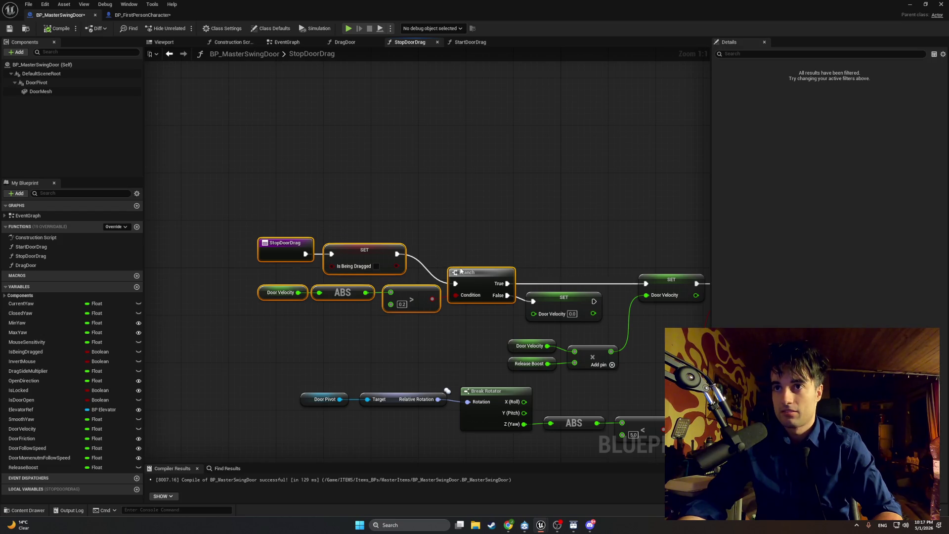
pyautogui.click(533, 242)
# Pan along StopDoorDrag to review the Branch, Is Door Open and Is Being Dragged setters
pyautogui.moveTo(491, 236)
pyautogui.mouseDown()
pyautogui.moveTo(331, 237)
pyautogui.moveTo(392, 232)
pyautogui.mouseUp()
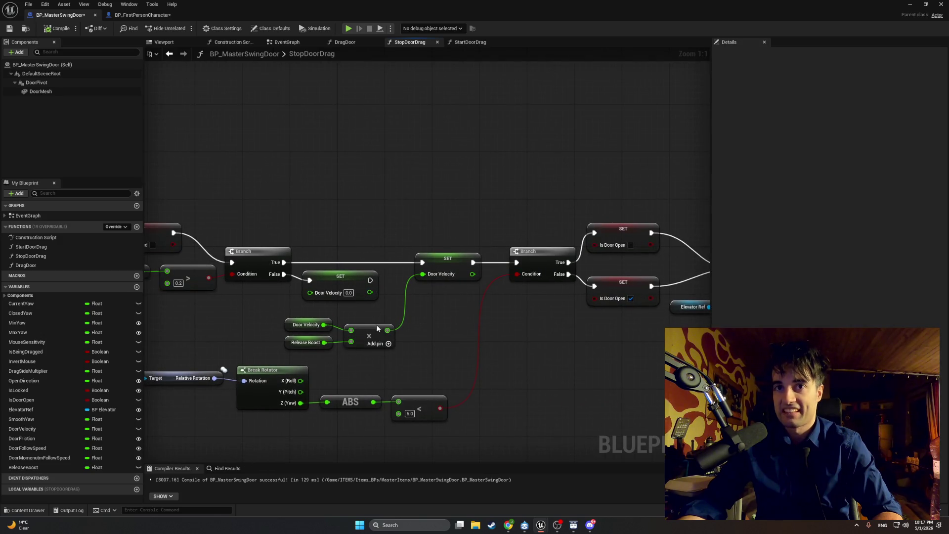
pyautogui.moveTo(378, 328); pyautogui.dragTo(428, 334)
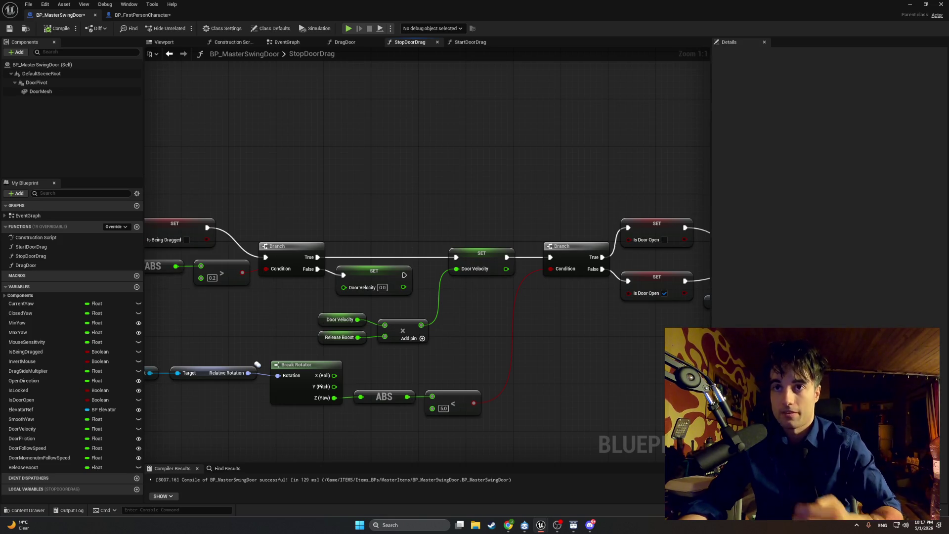
pyautogui.moveTo(558, 384)
pyautogui.mouseDown()
pyautogui.moveTo(296, 364)
pyautogui.moveTo(591, 341)
pyautogui.moveTo(596, 359)
pyautogui.mouseUp()
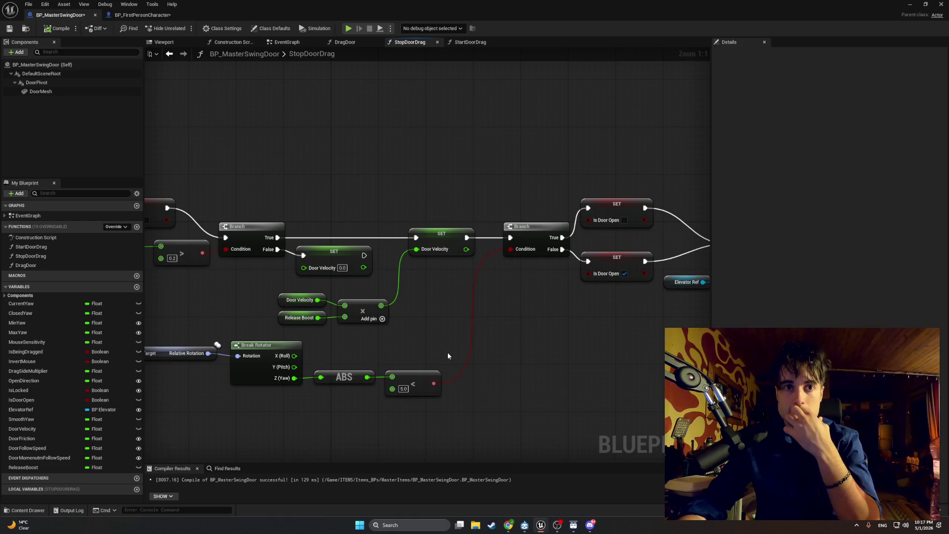
pyautogui.moveTo(464, 354); pyautogui.dragTo(523, 354)
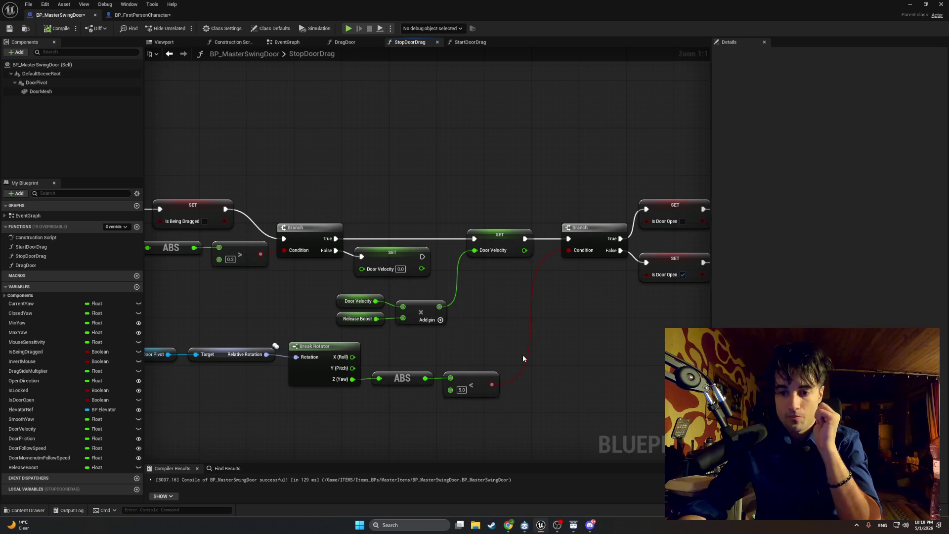
pyautogui.click(345, 43)
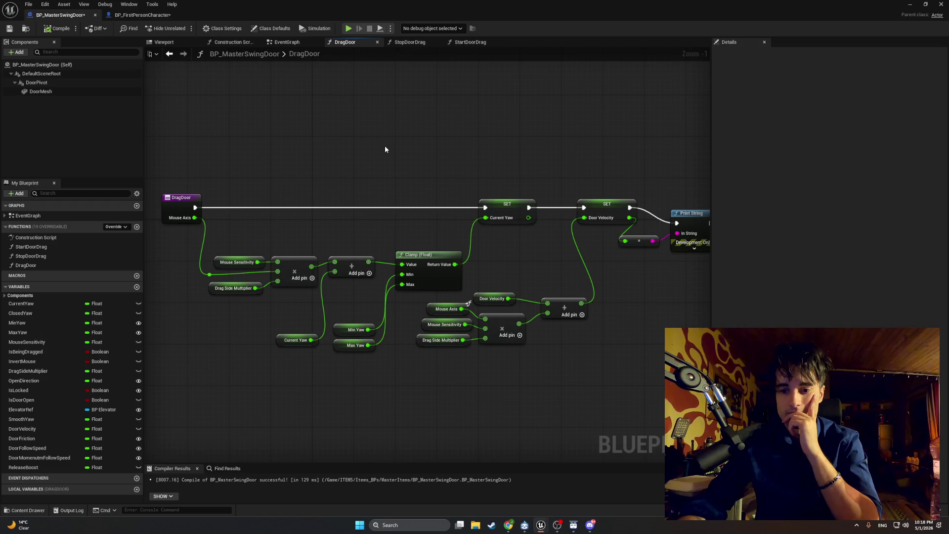
# Pan the DragDoor graph to bring the Print String node fully into view
pyautogui.moveTo(475, 243); pyautogui.dragTo(441, 235)
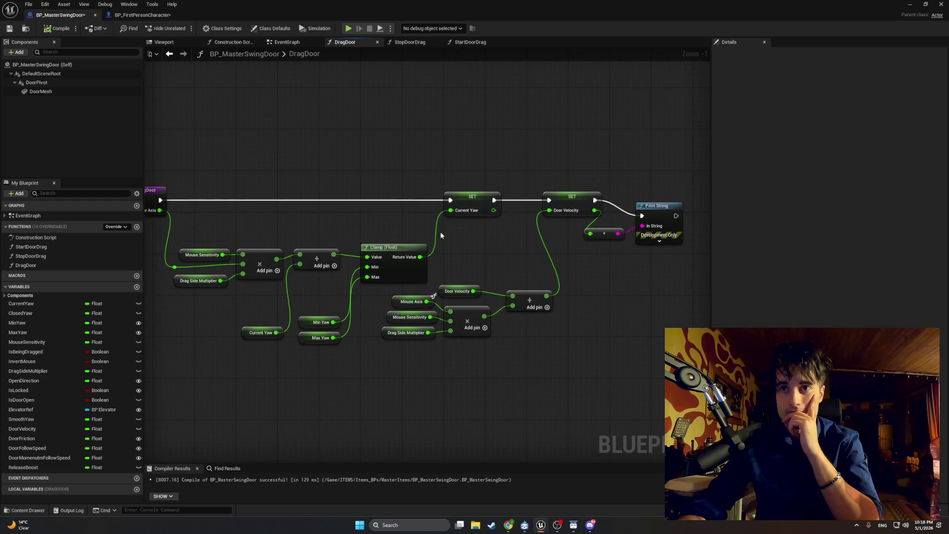